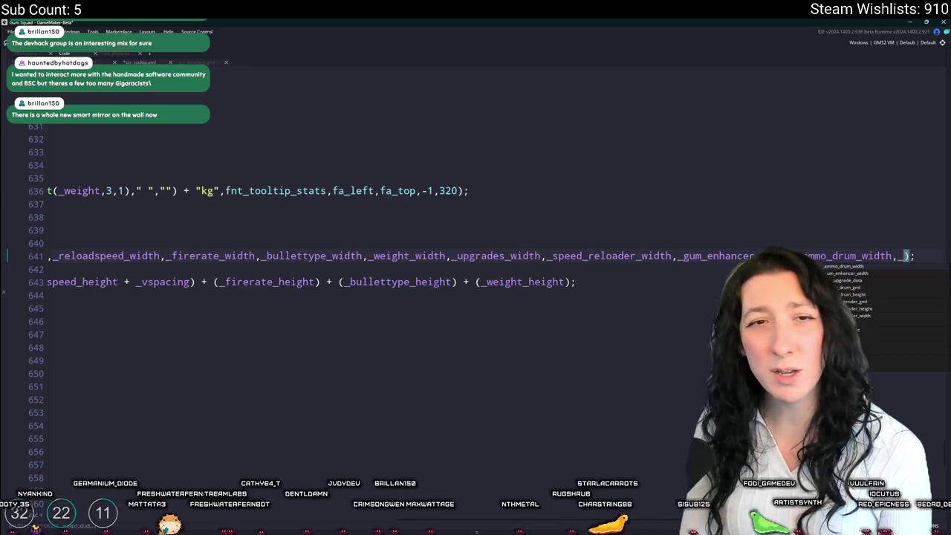
Step: Finish line 641's max-width list with _barrel_extender_width and ');', then save
key(BackSpace)
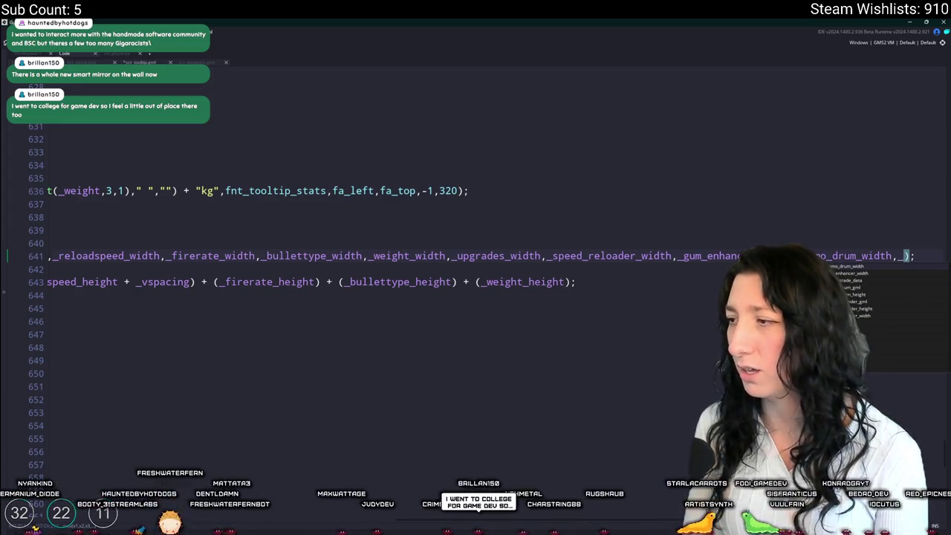
key(Down)
key(Down)
key(Down)
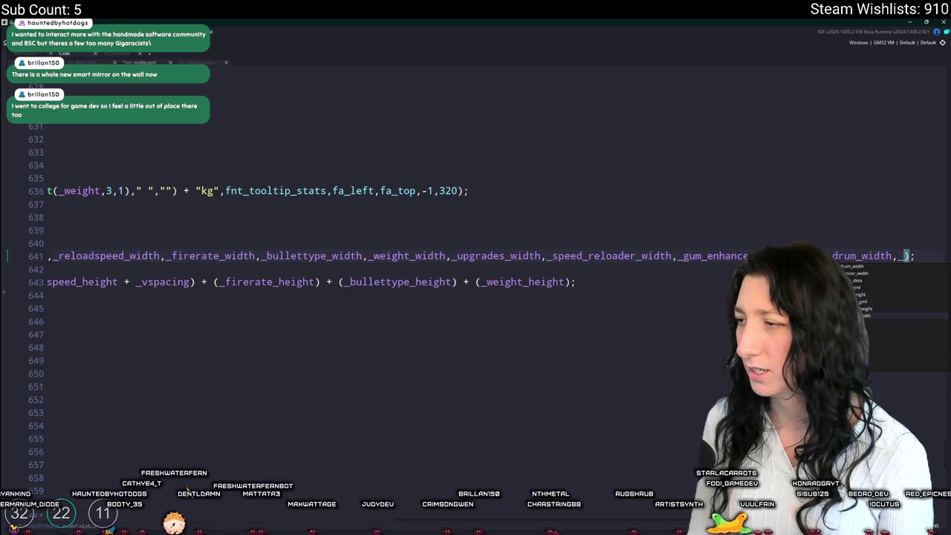
key(Return)
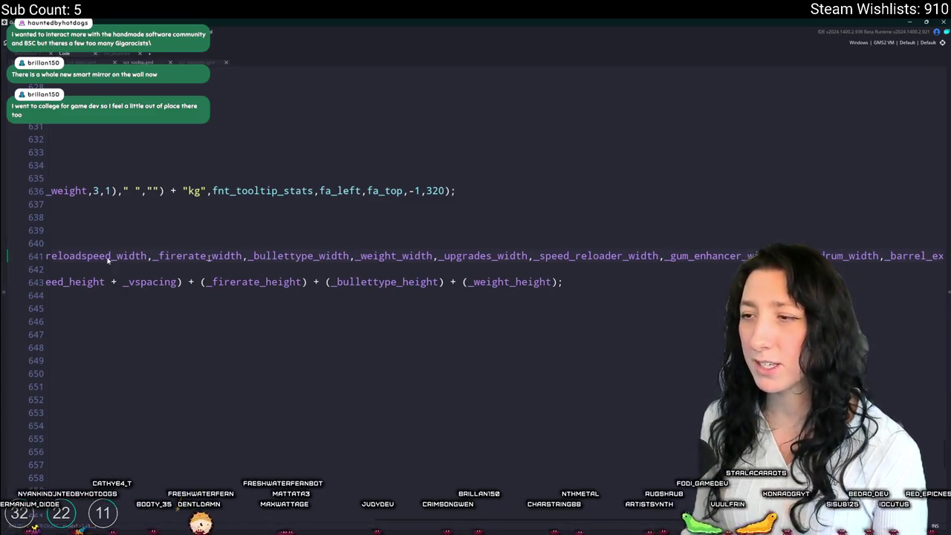
text();)
key(Up)
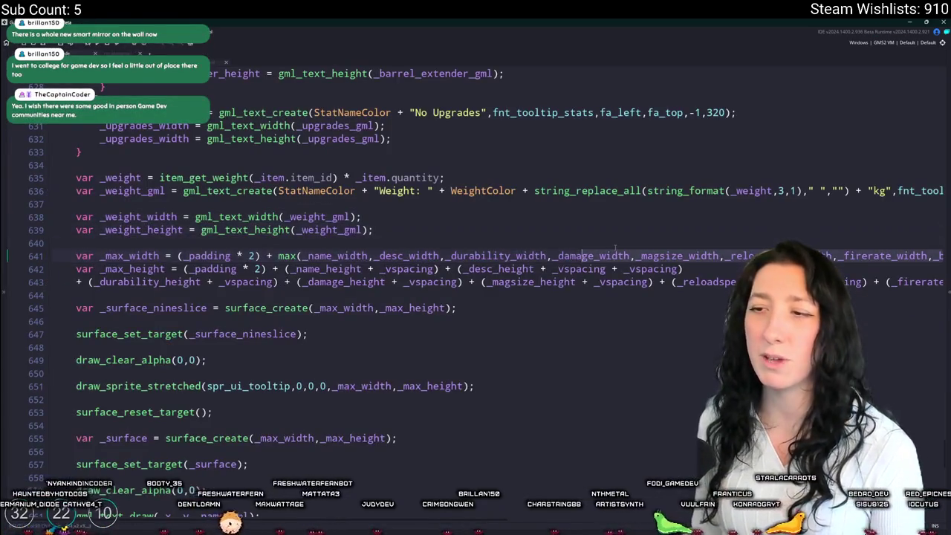
key(ctrl+s)
Step: Add indented new lines below the _max_height sum on line 643
key(Down)
key(Down)
key(Down)
key(End)
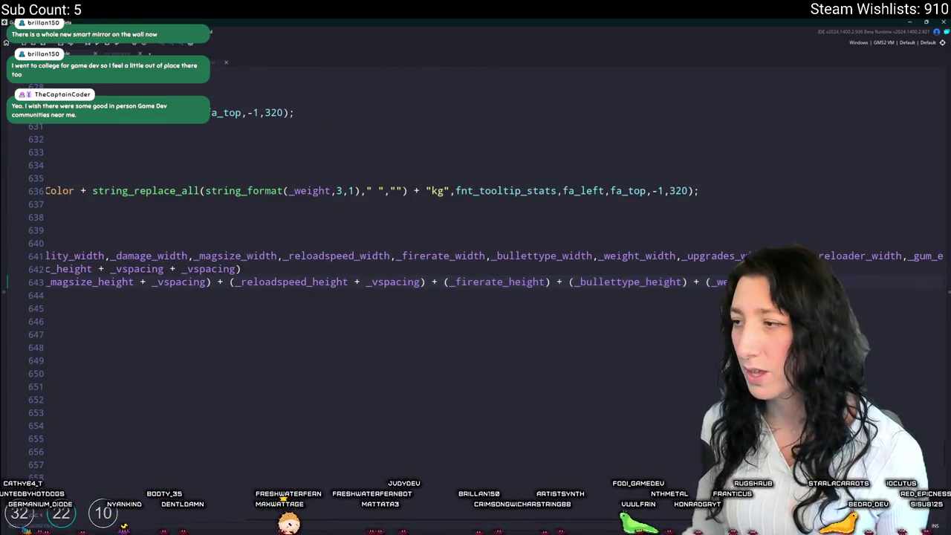
key(Home)
key(Up)
key(ctrl+Right)
key(ctrl+Right)
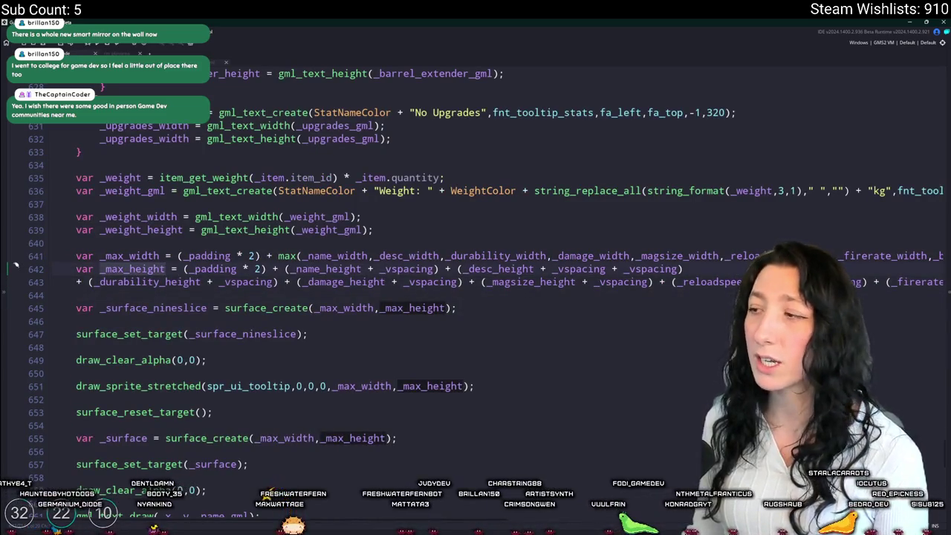
key(Down)
key(End)
key(Return)
key(Return)
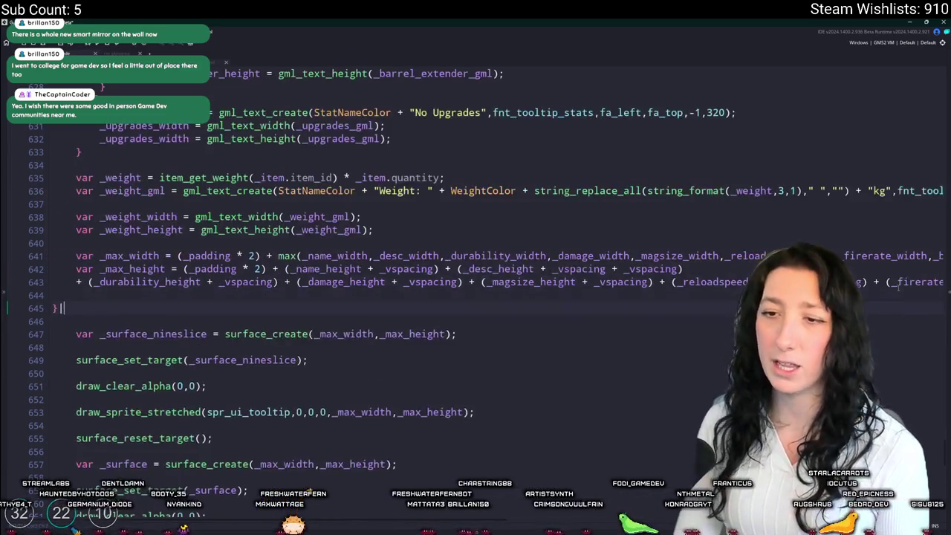
key(Tab)
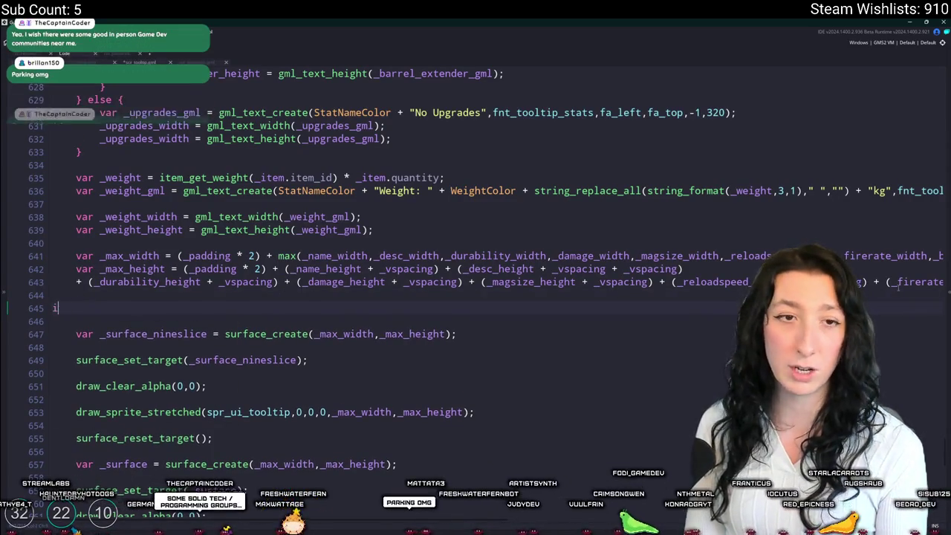
Step: Start a new condition on line 645 reading 'if ( _upgrade_'
text(if ( _max_height)
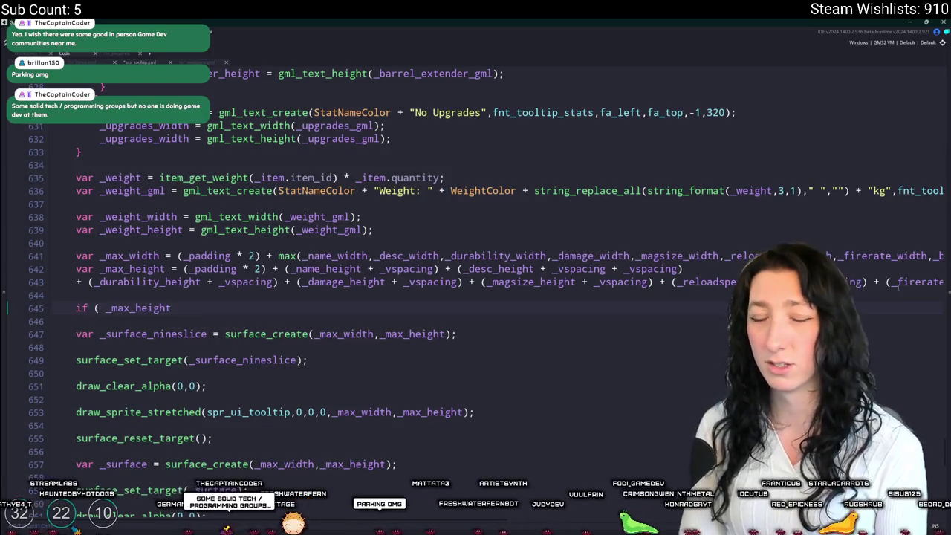
key(ctrl+shift+Left)
key(BackSpace)
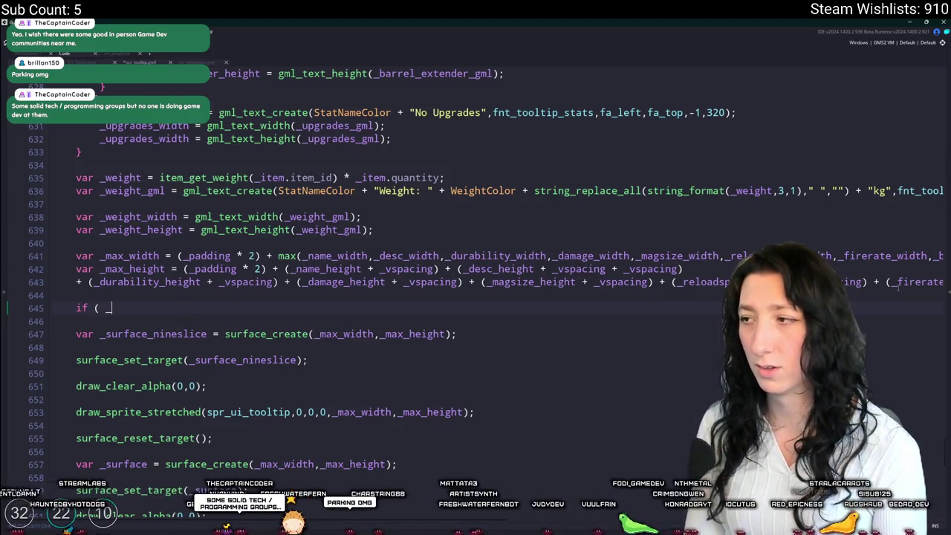
text(upgrade_)
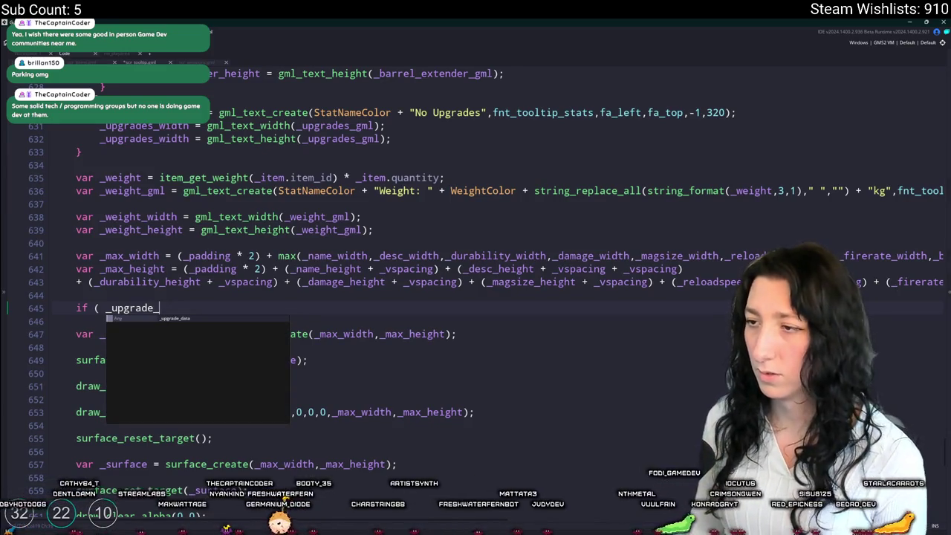
Step: Rename _upgrades_width to _upgrades_height in the assignment on line 632
click(920, 257)
key(End)
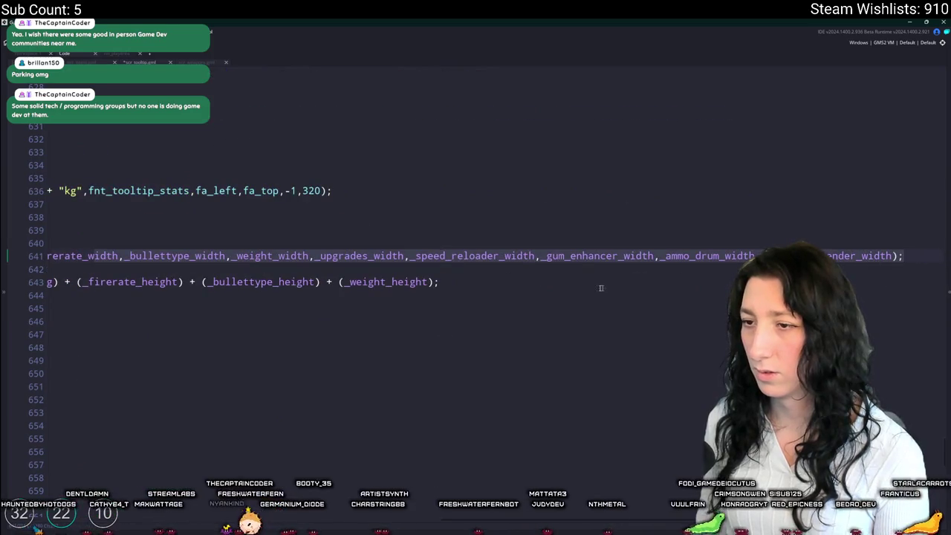
key(Home)
click(198, 139)
drag(190, 139, 161, 139)
scroll(174, 161, up, 2)
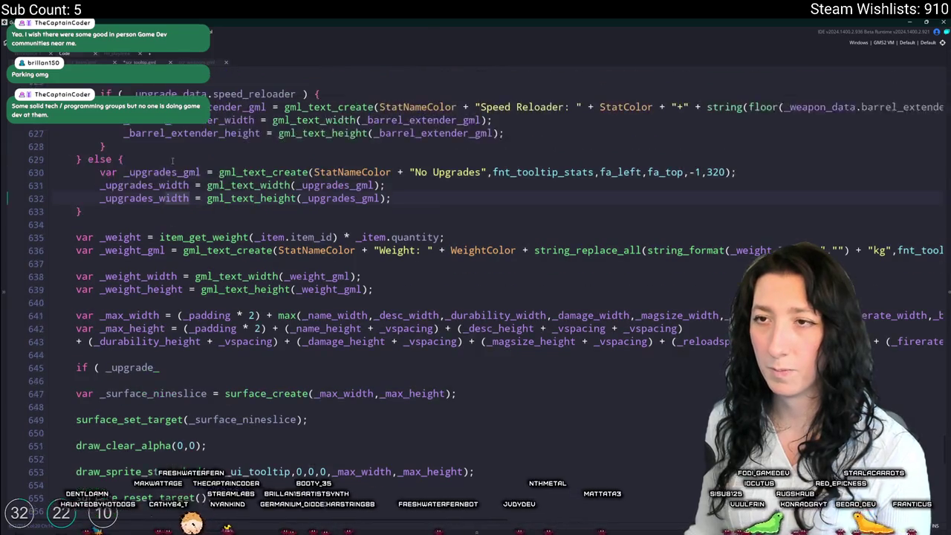
text(height)
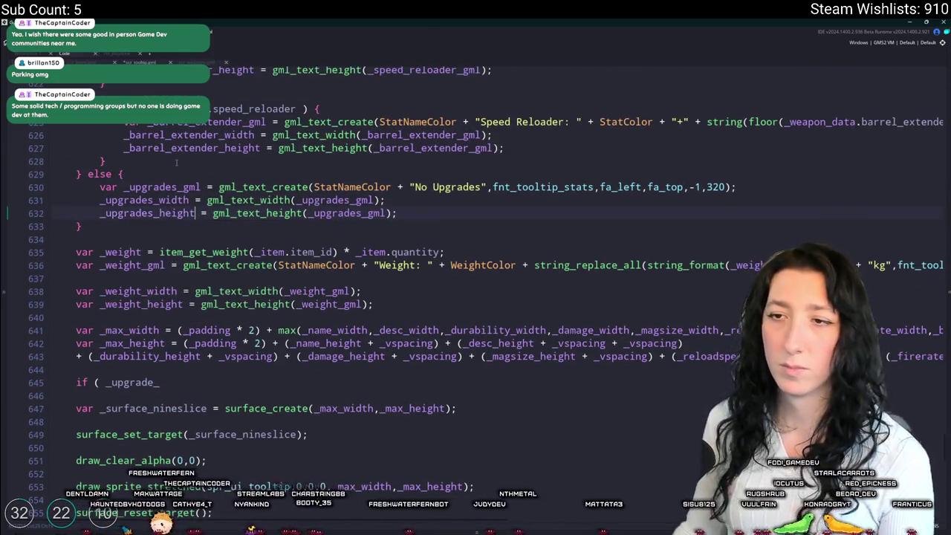
scroll(174, 160, up, 4)
scroll(173, 156, up, 7)
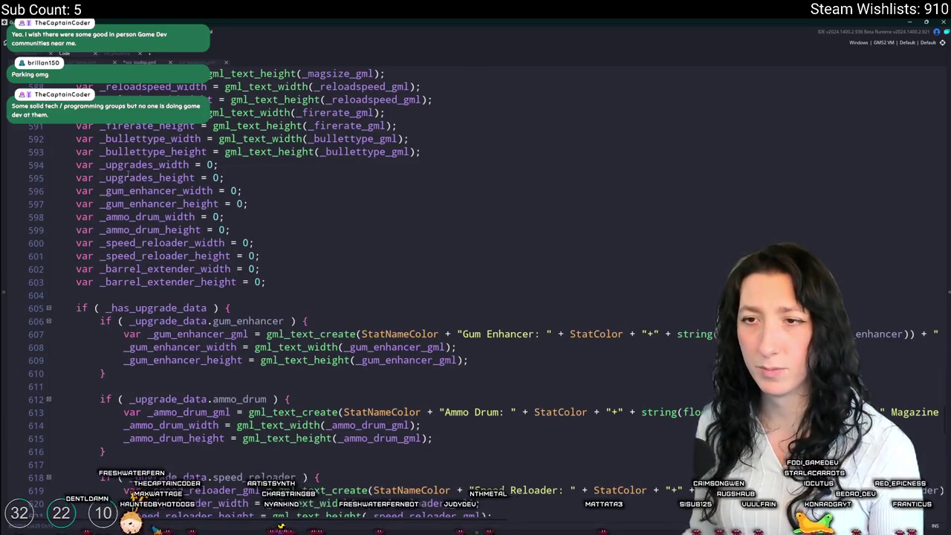
scroll(192, 182, down, 10)
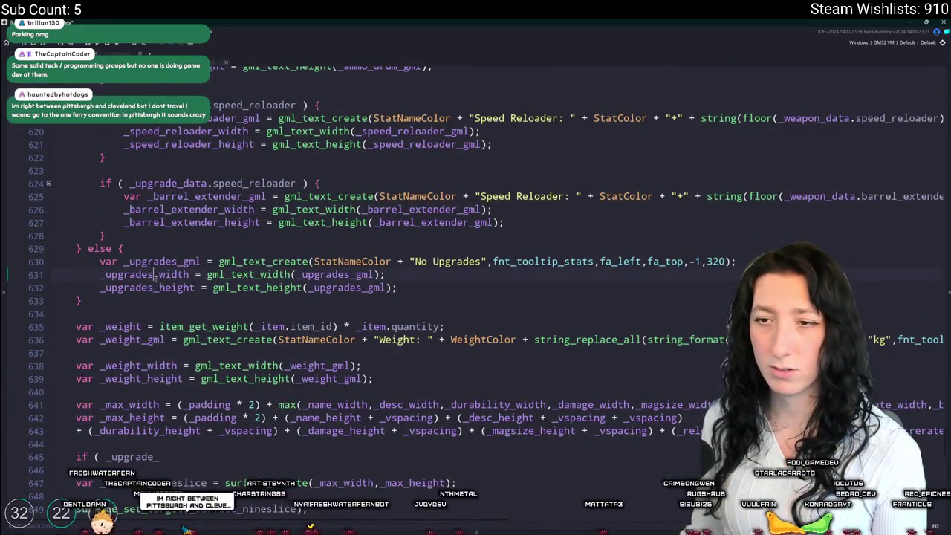
double_click(152, 288)
Step: Complete 'if ( _upgrades_height > 0 ) { _max_height += _upgrades_height + _vspacing; }' and duplicate it
scroll(153, 287, down, 2)
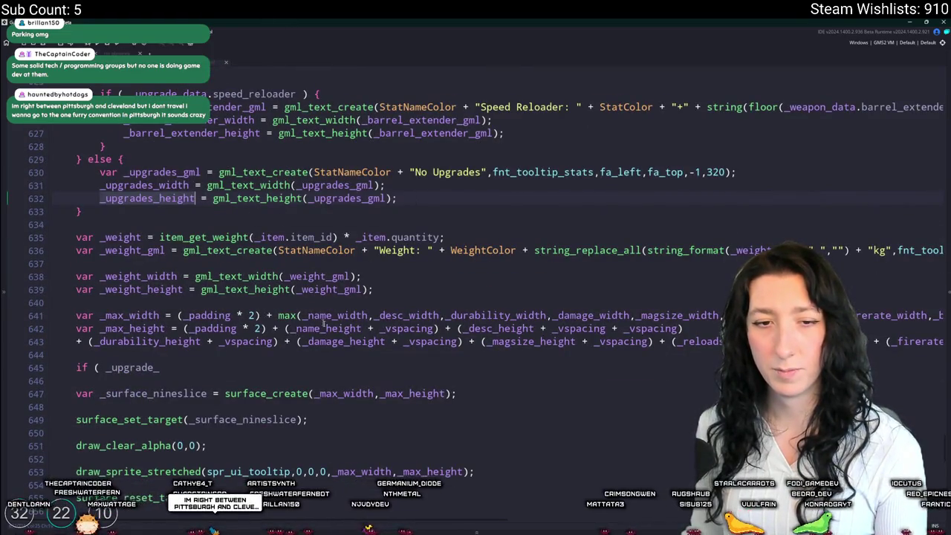
scroll(318, 336, down, 1)
click(222, 335)
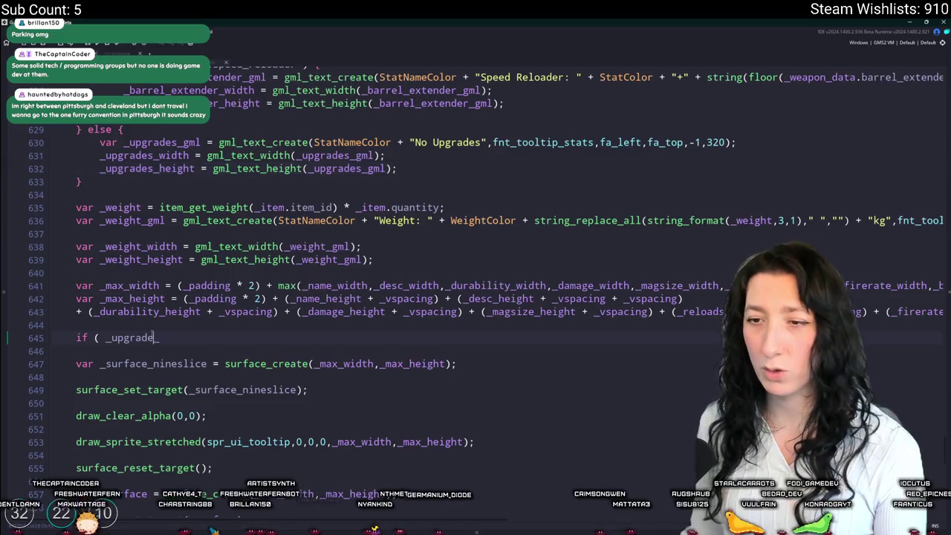
text(s_height > 0 ) {)
key(Return)
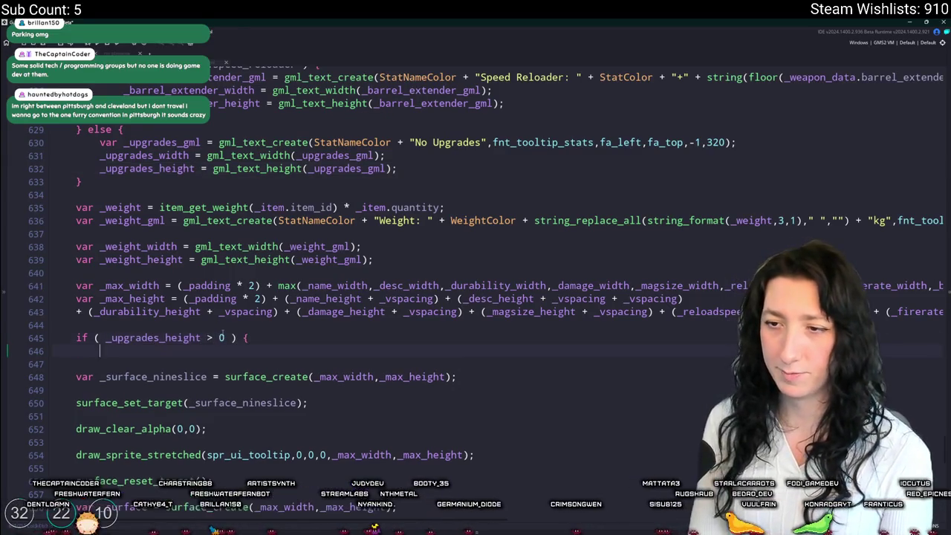
text(})
key(Return)
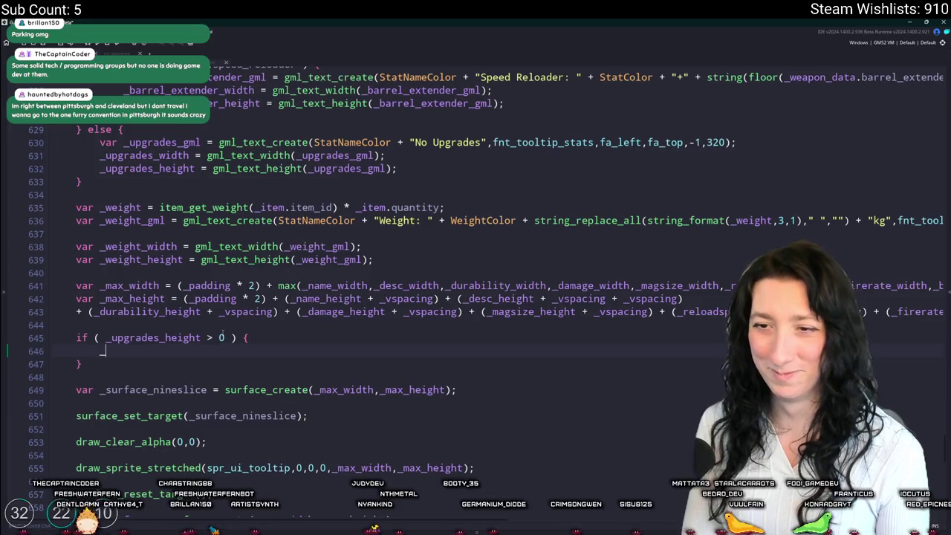
text(_max_height)
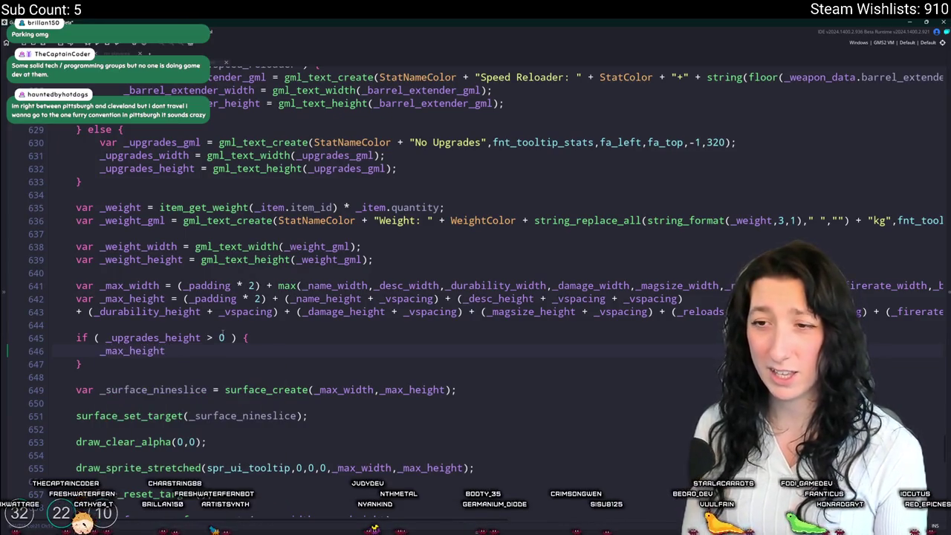
text( += _upgrades_height + )
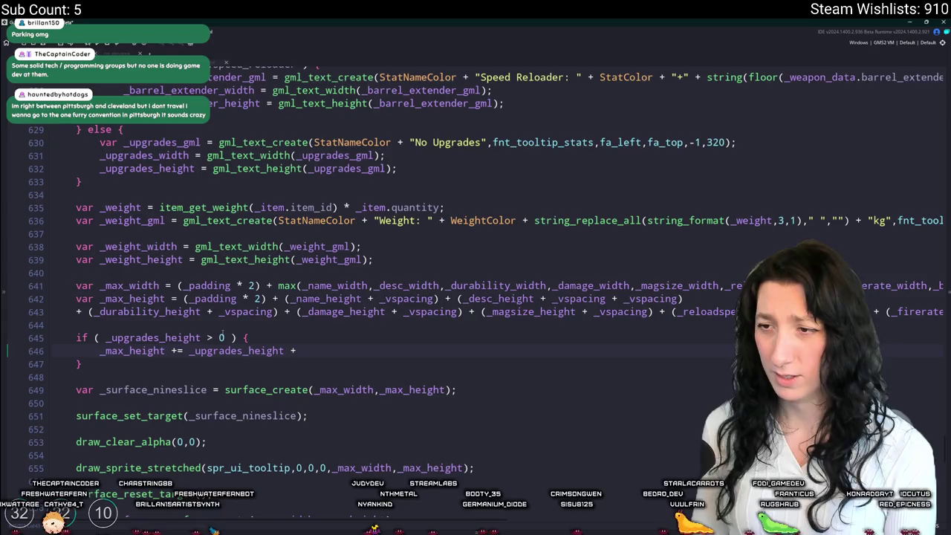
text(_vspacing;)
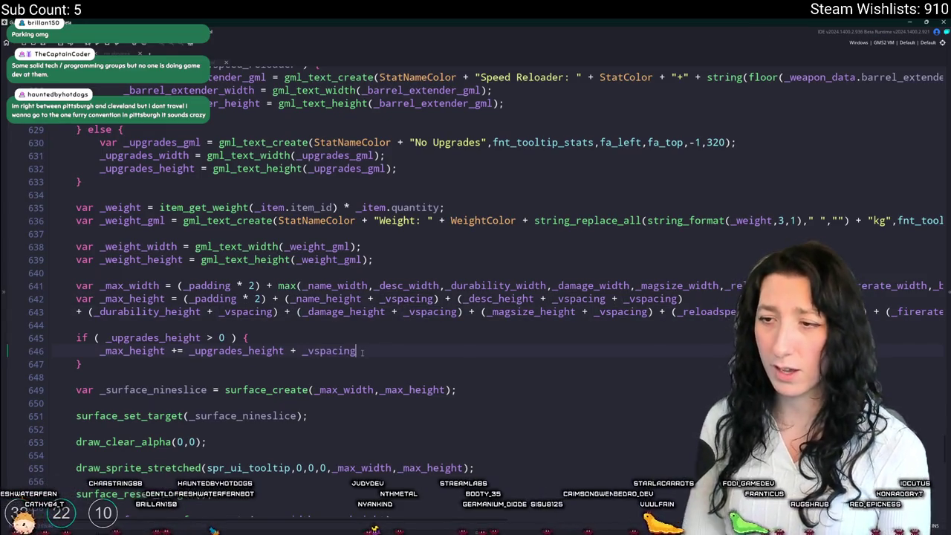
mouse_move(81, 364)
mouse_down()
mouse_move(149, 338)
mouse_move(148, 325)
mouse_up()
key(ctrl+d)
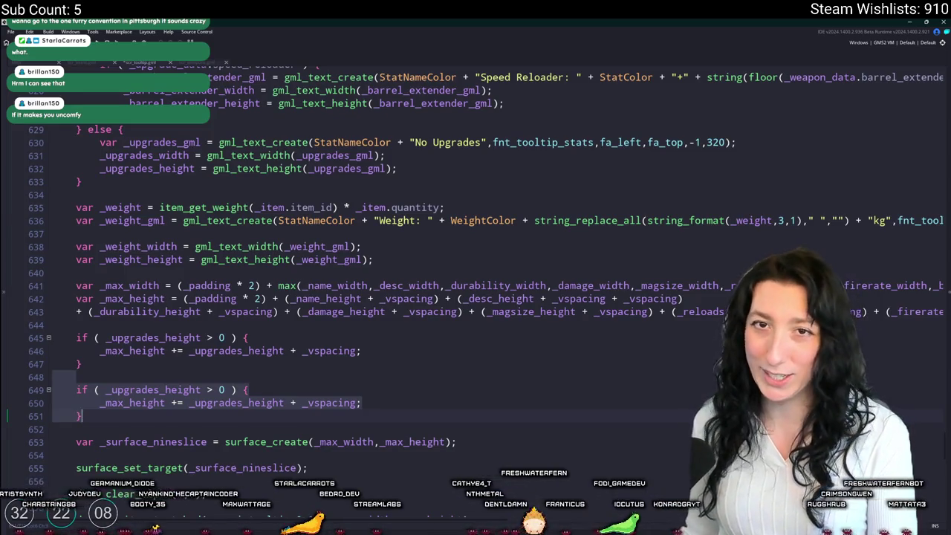
Step: Turn the copied block into a _gum_enhancer_height check adding to _max_height
click(189, 402)
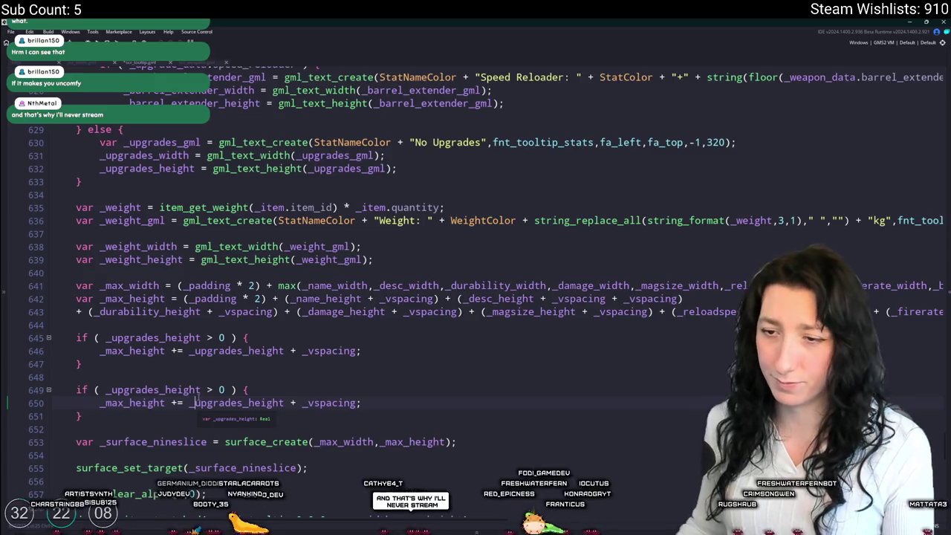
drag(157, 389, 111, 389)
text(g)
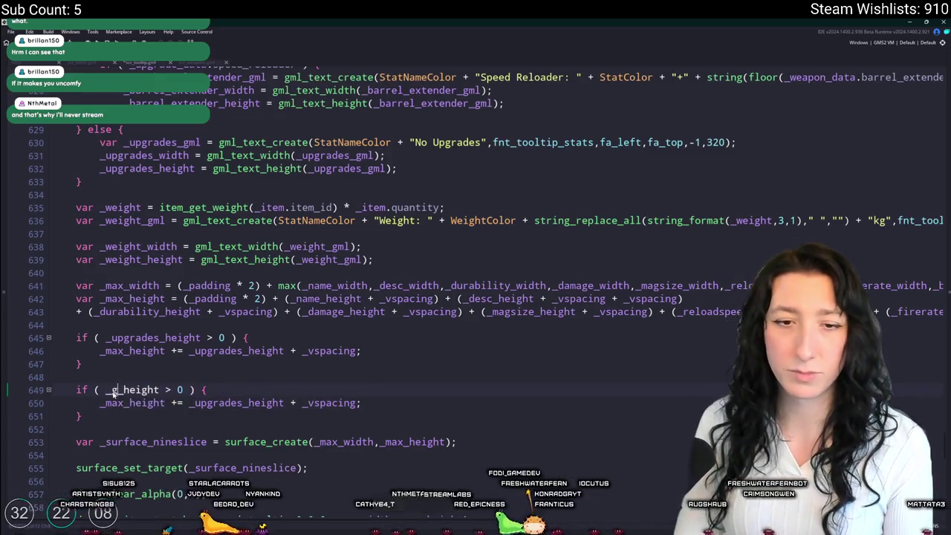
text(um_enhancer)
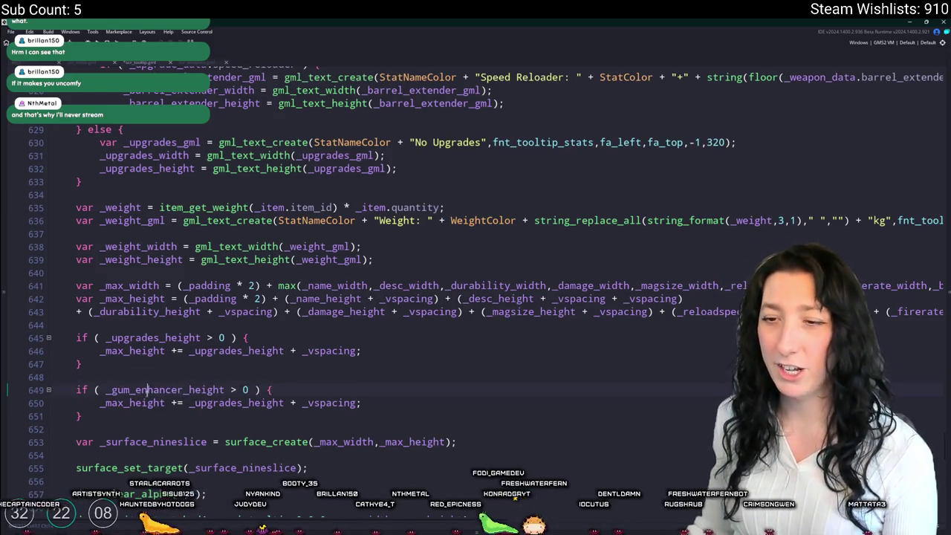
double_click(170, 390)
key(ctrl+c)
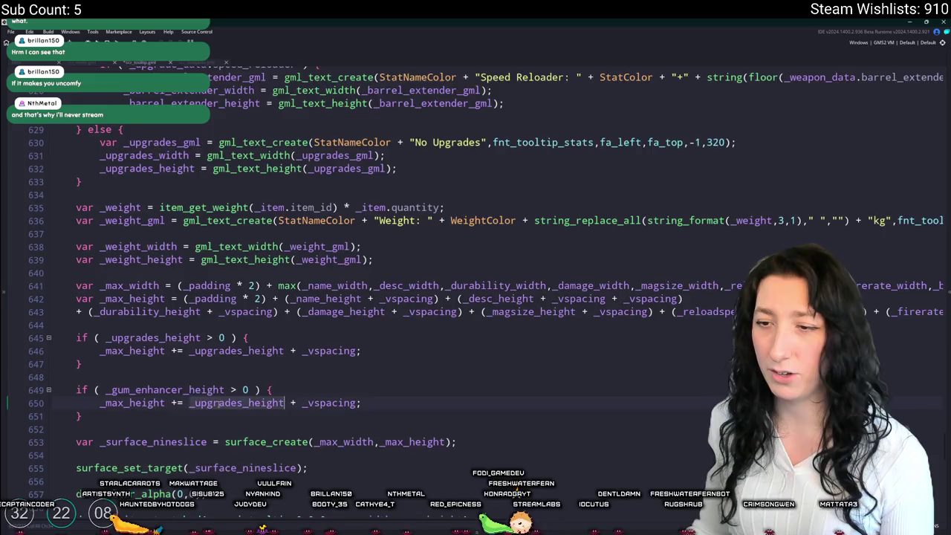
scroll(236, 358, down, 2)
double_click(236, 358)
key(ctrl+v)
Step: Copy the gum enhancer block and change it to check _ammo_drum_height
scroll(236, 358, down, 2)
drag(83, 312, 112, 285)
key(ctrl+c)
key(Right)
key(Return)
key(Return)
key(ctrl+v)
click(187, 337)
drag(184, 337, 113, 337)
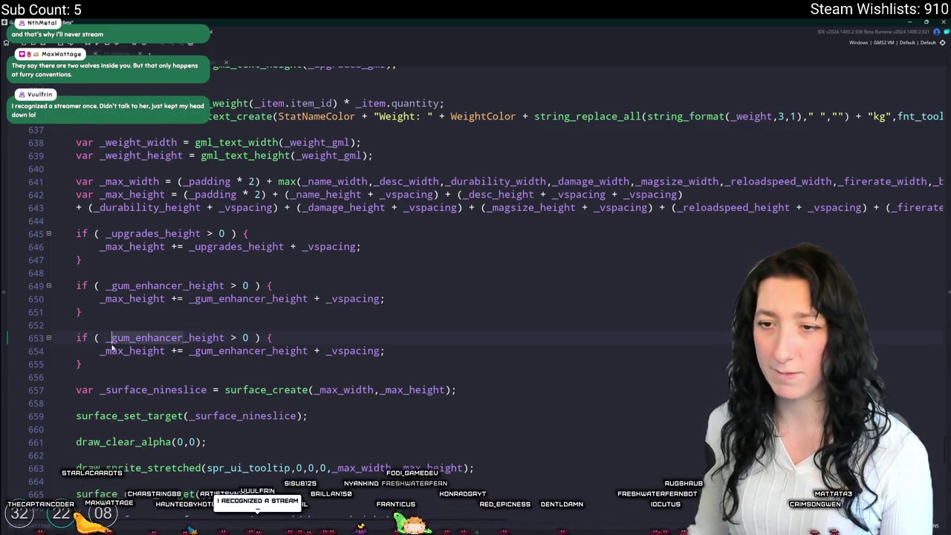
text(_)
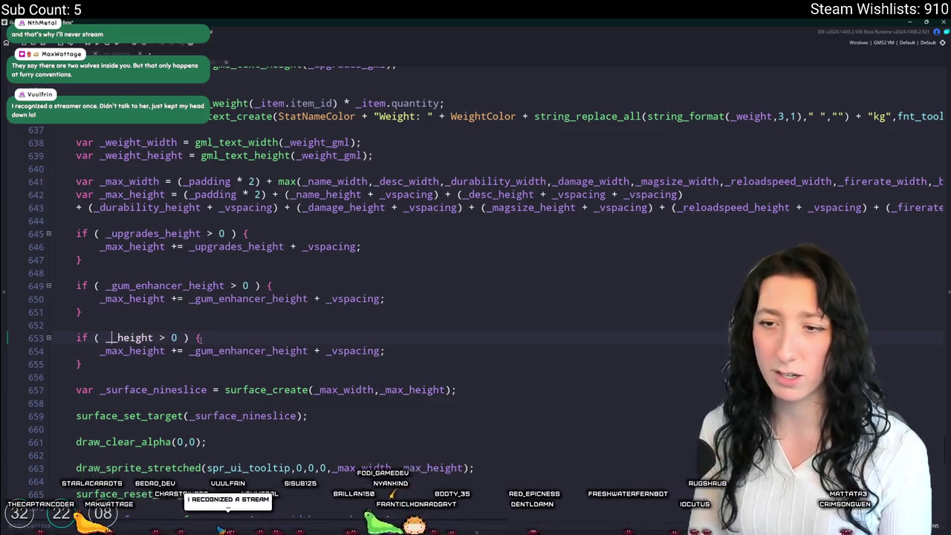
text(ammo_drum)
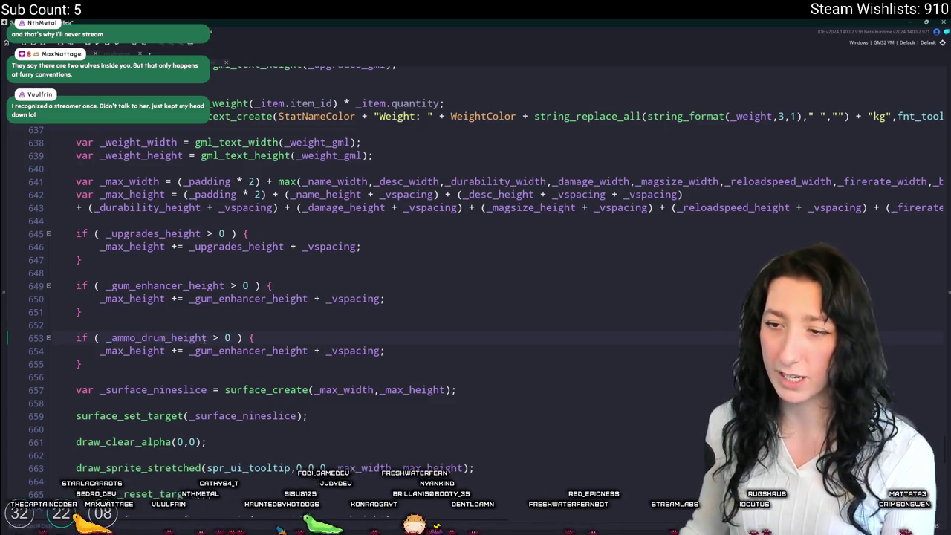
click(225, 337)
double_click(222, 349)
key(ctrl+v)
Step: Duplicate the ammo drum block and rename its variables to _speed_reloader_height
click(198, 364)
key(shift+Up)
key(shift+Up)
key(shift+Up)
key(ctrl+d)
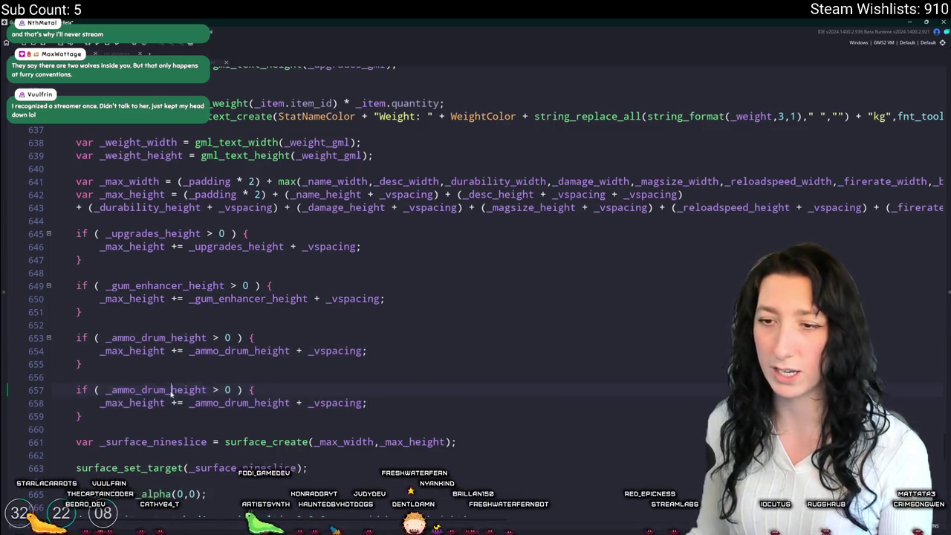
click(177, 393)
click(112, 389)
drag(166, 389, 112, 389)
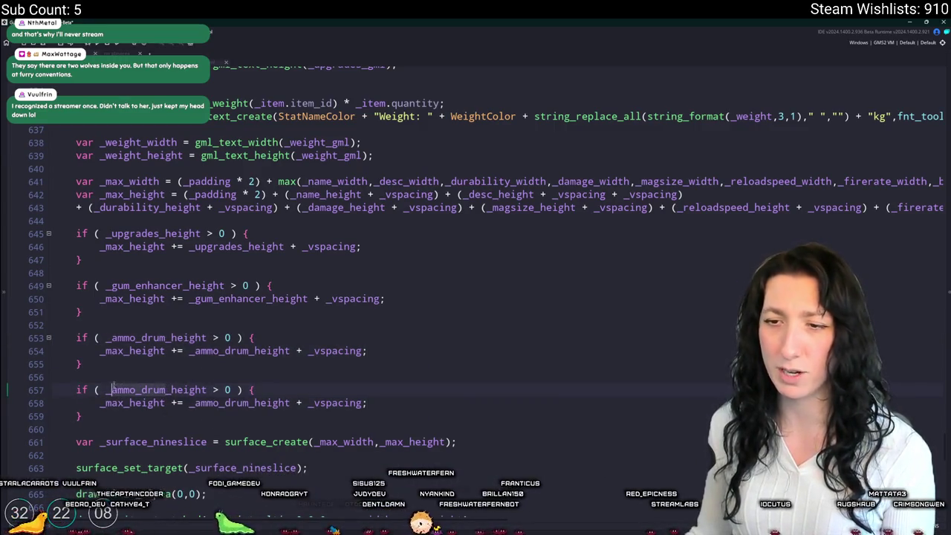
text(spee)
text(d_reloa)
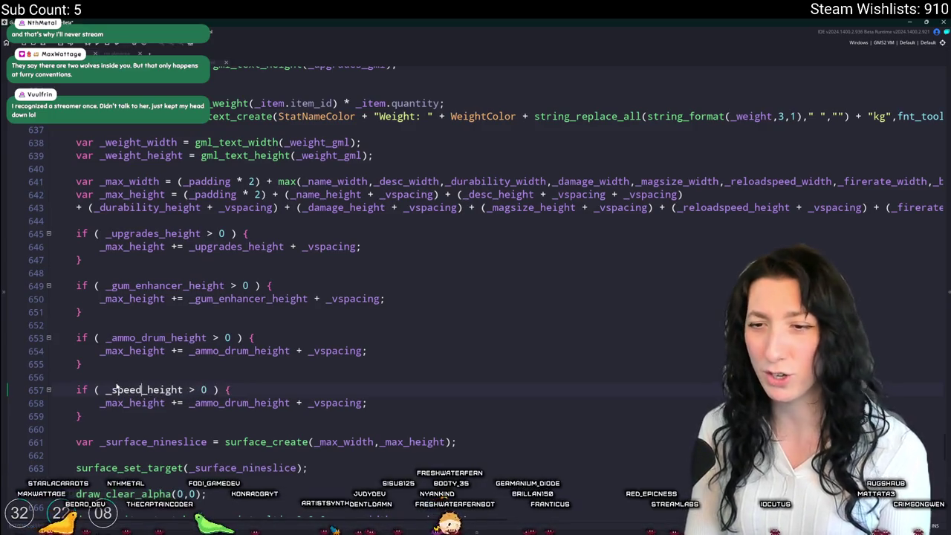
text(der)
double_click(163, 390)
double_click(220, 404)
key(ctrl+v)
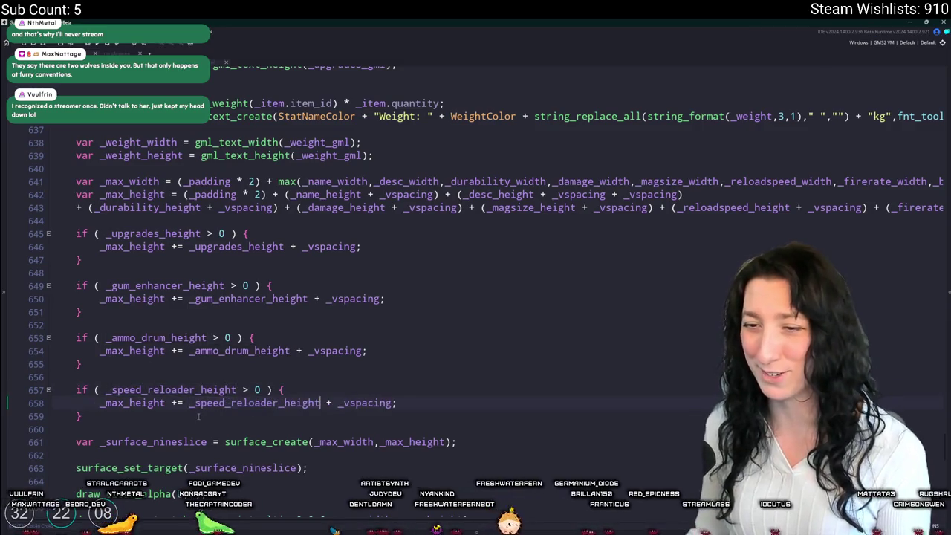
Step: Duplicate the speed reloader block and rename its variables to _barrel_extender_height
drag(82, 416, 52, 378)
key(ctrl+d)
scroll(208, 385, down, 1)
click(198, 377)
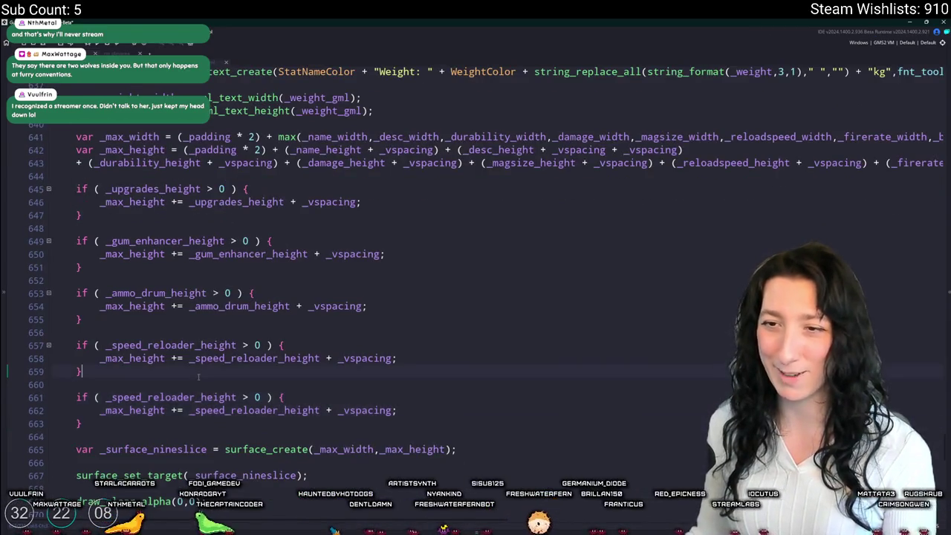
drag(195, 396, 111, 397)
text(barrel_ex)
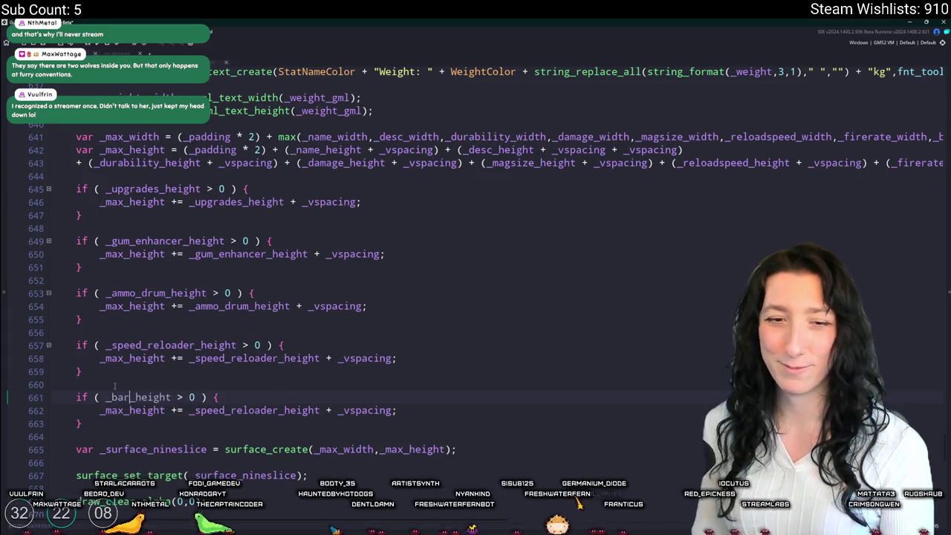
text(tend_)
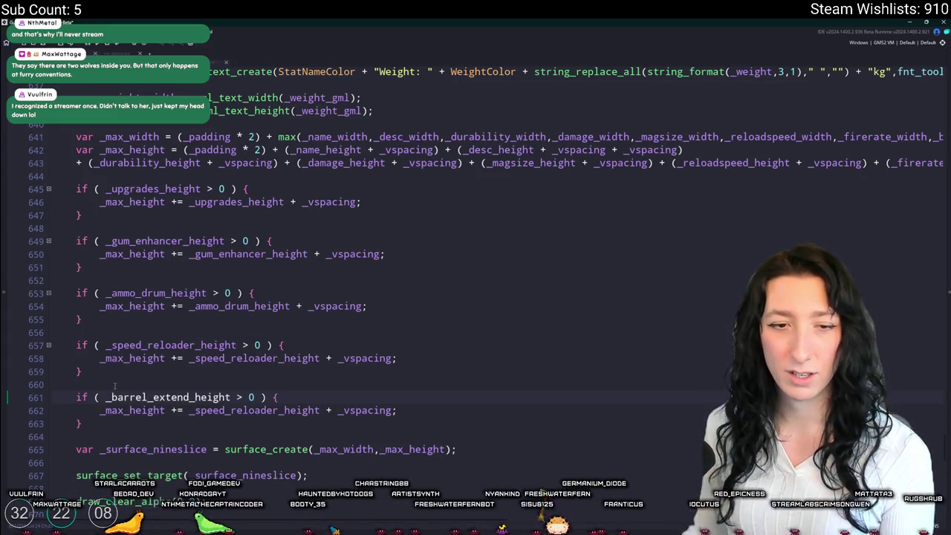
text(er)
double_click(147, 397)
key(ctrl+c)
double_click(189, 410)
key(ctrl+v)
scroll(185, 405, down, 2)
scroll(185, 405, down, 5)
scroll(185, 405, up, 7)
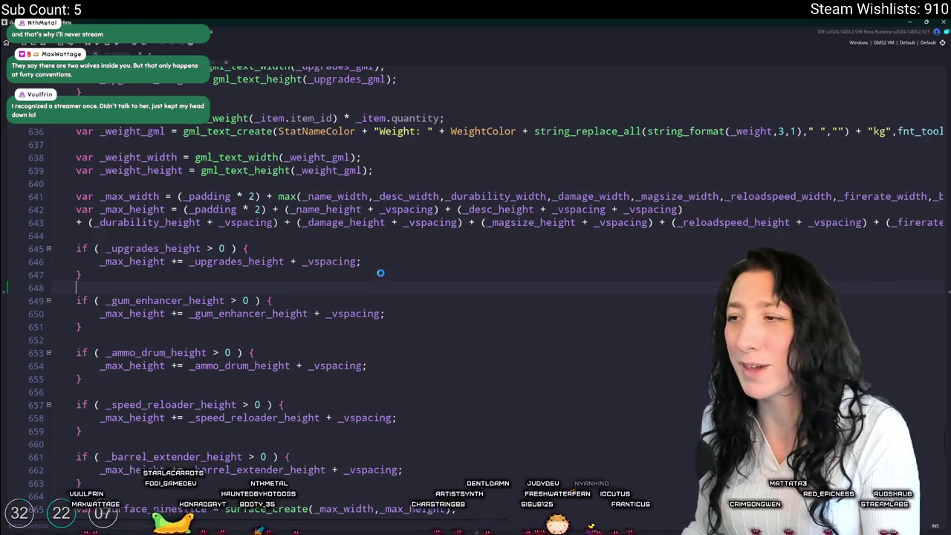
Step: Build and run Gum Squad, then create a new world lobby
key(F5)
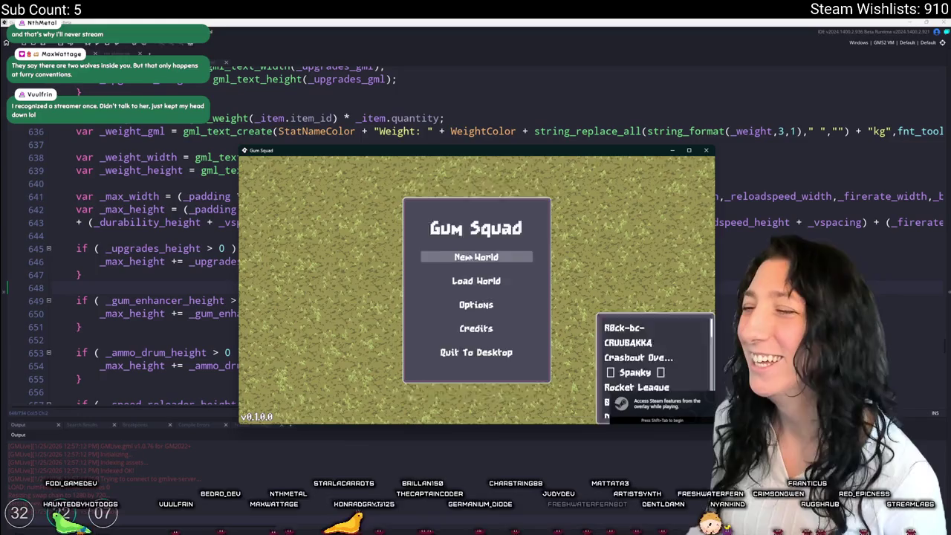
click(479, 260)
click(475, 346)
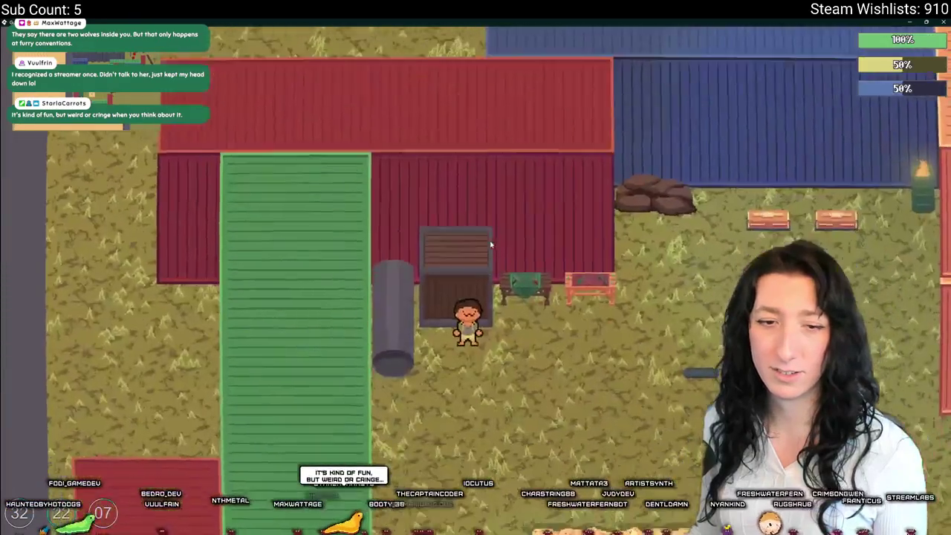
Step: Open the inventory to inspect the pistol and shotgun tooltips, then close the game
key(s)
key(Tab)
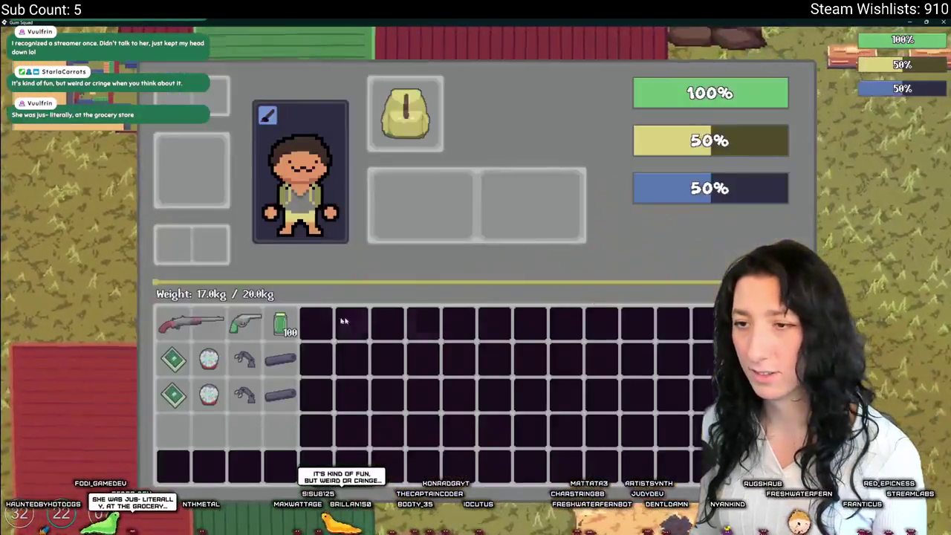
mouse_move(242, 325)
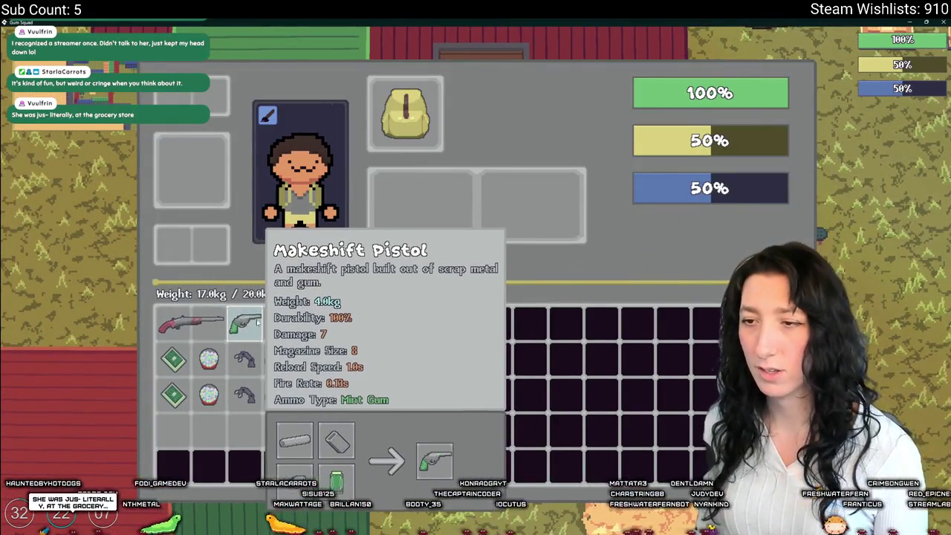
mouse_move(209, 312)
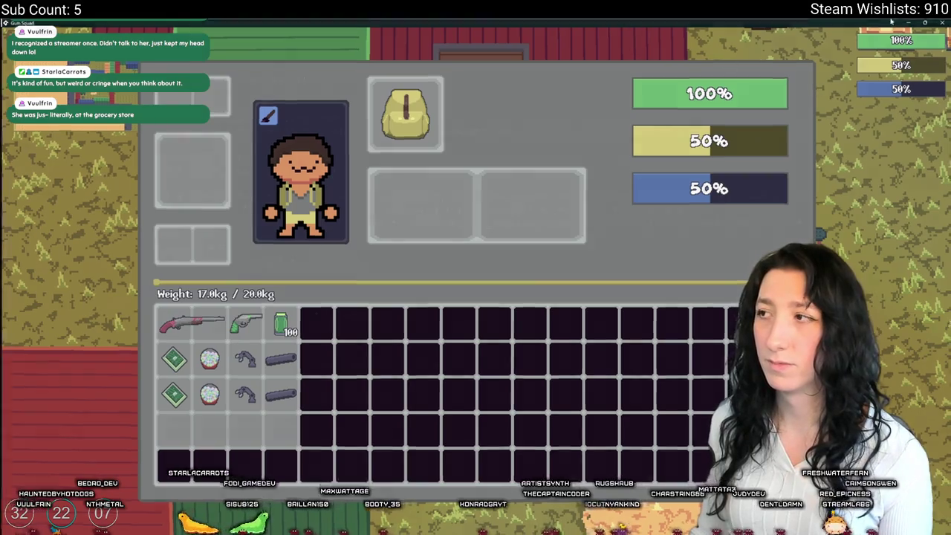
click(944, 22)
Step: Find has_upgrade_data near line 605 and begin a new 'if ( _barrel_extender_height' line there
text(has_upgra)
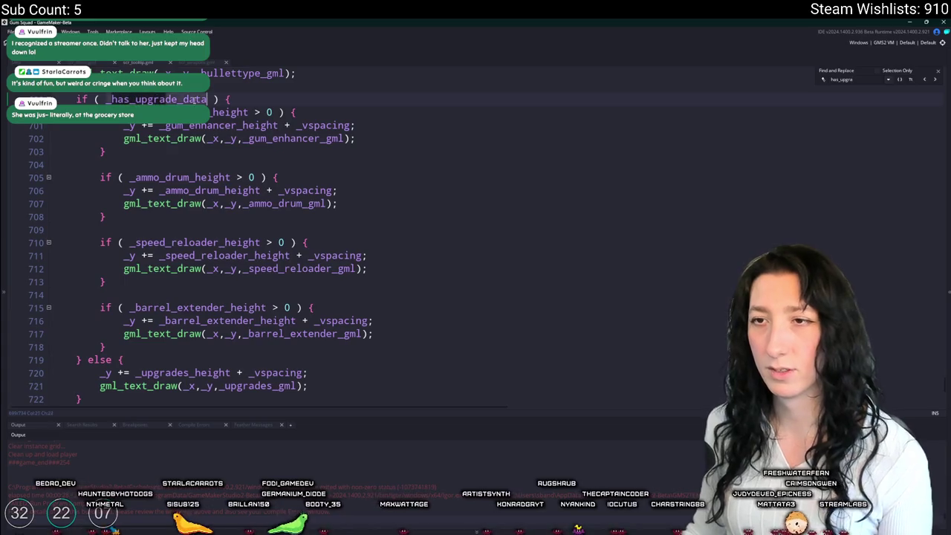
scroll(278, 241, up, 10)
scroll(279, 242, down, 12)
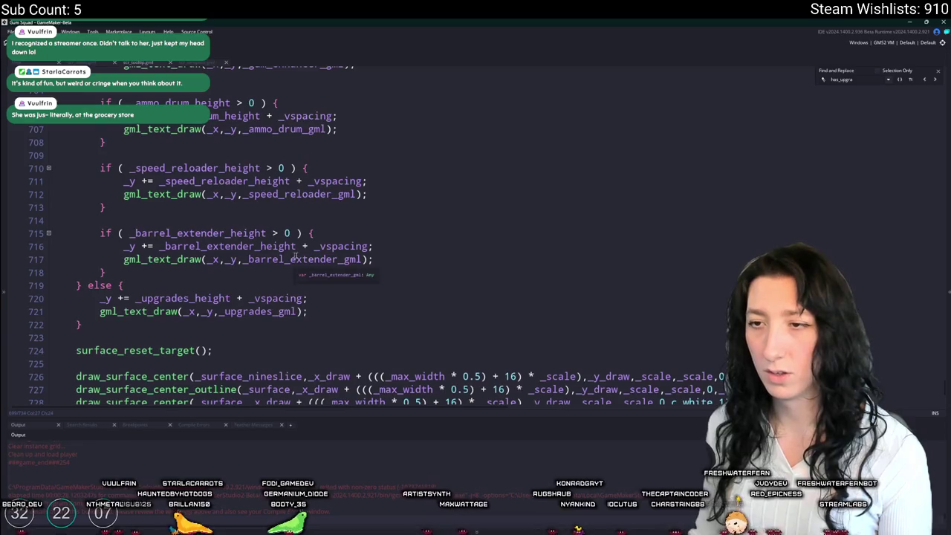
double_click(245, 232)
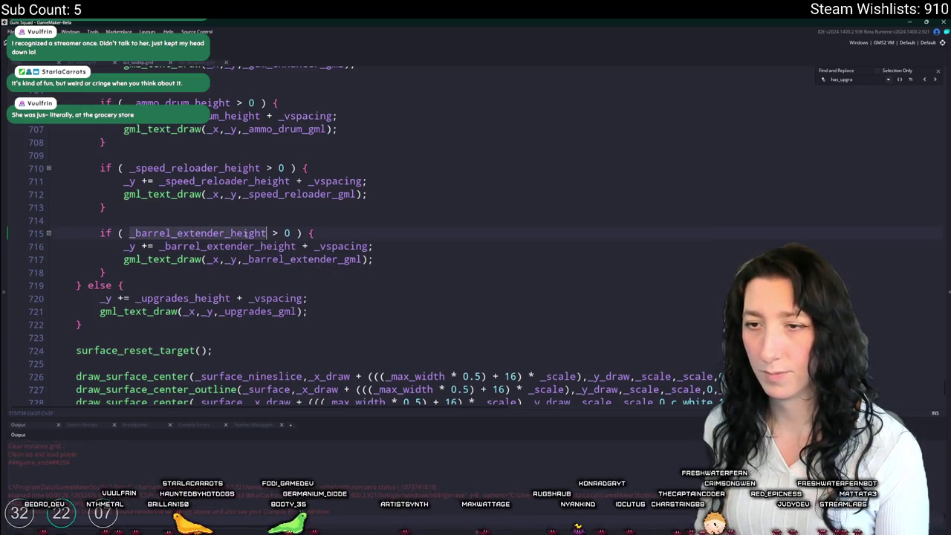
click(857, 75)
key(BackSpace)
key(BackSpace)
key(BackSpace)
text(upg)
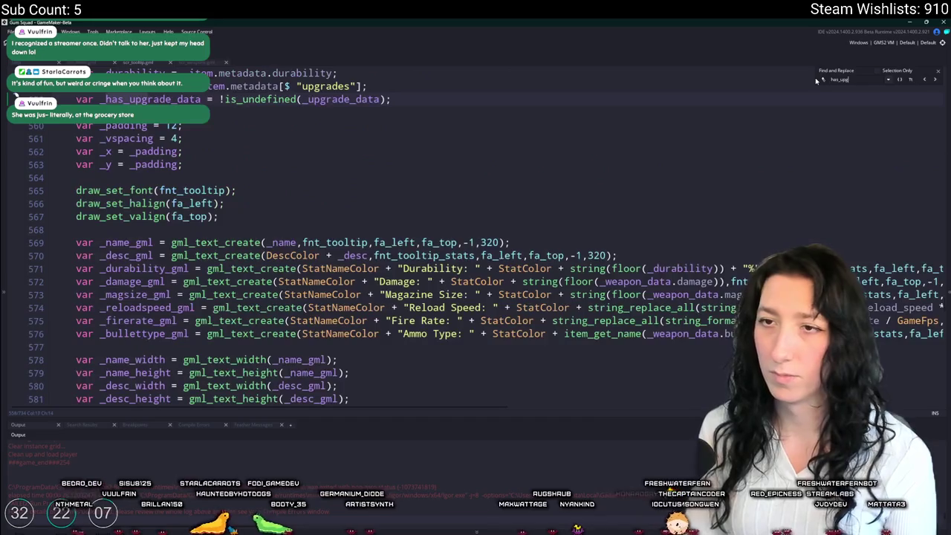
click(932, 83)
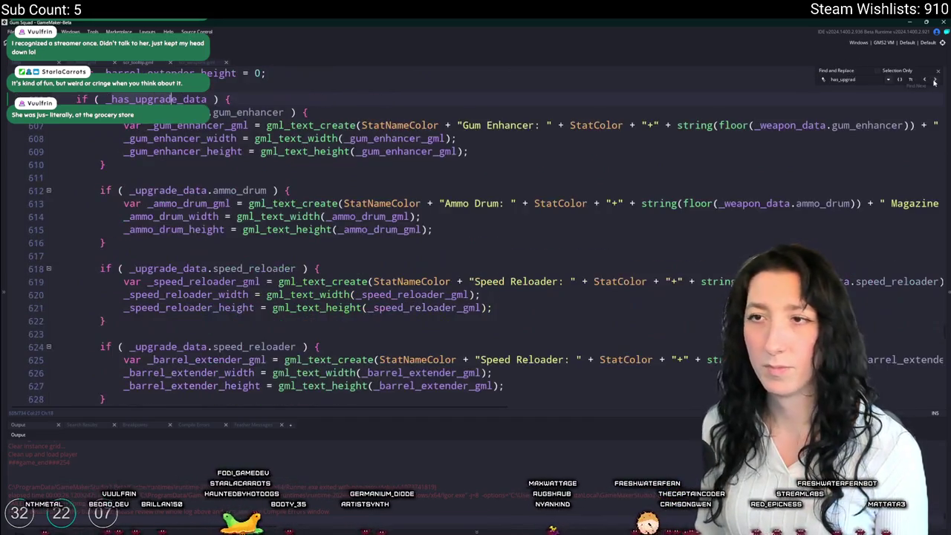
scroll(287, 299, down, 3)
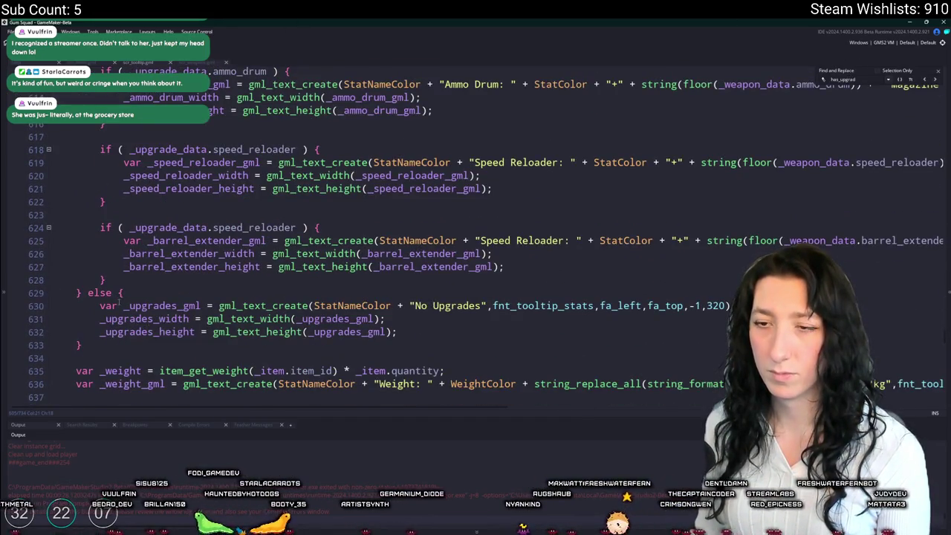
scroll(259, 296, up, 3)
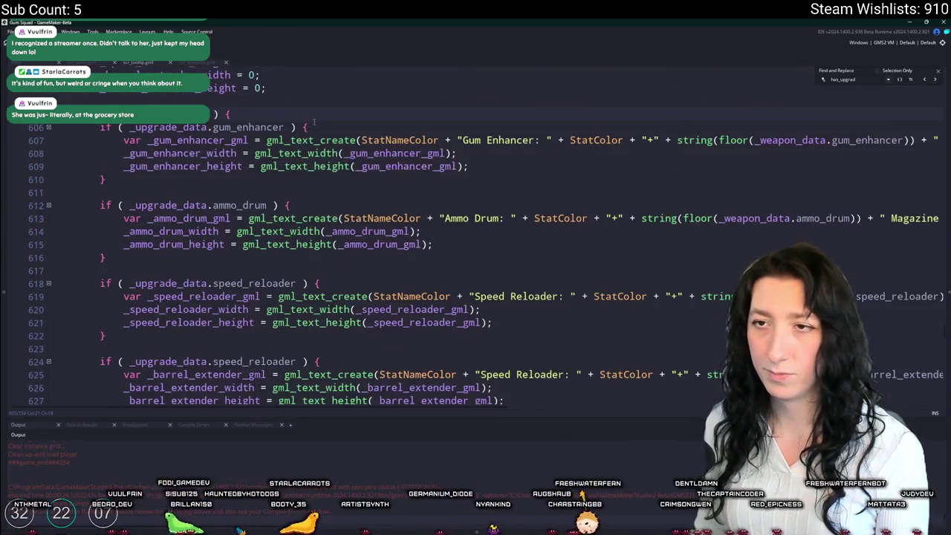
key(Return)
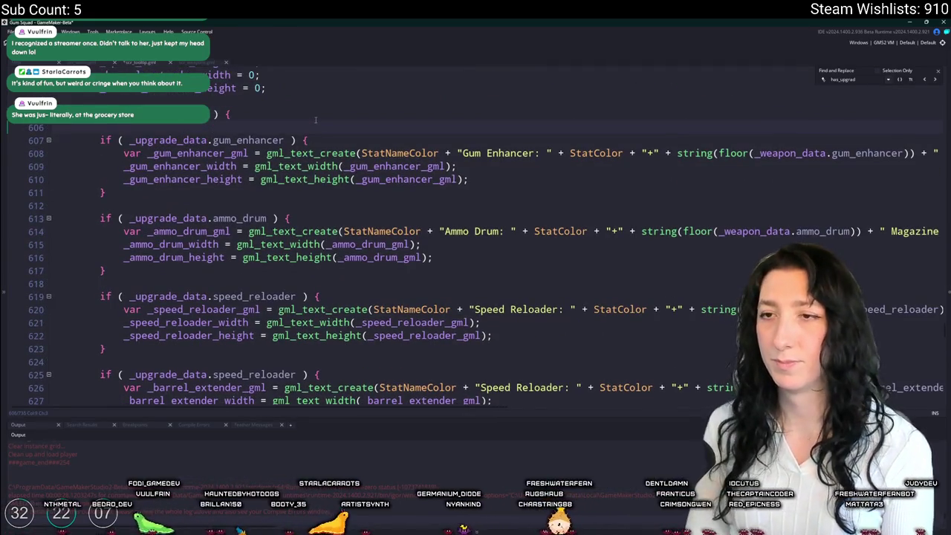
text(if (_barrel_extender_height)
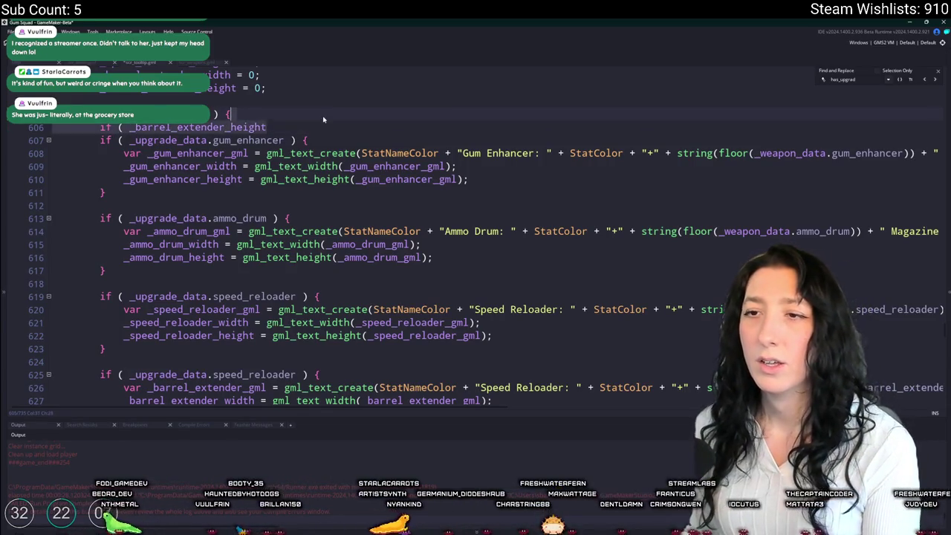
Step: Start an all-zero condition on line 630 with the barrel extender and speed reloader heights
scroll(207, 347, down, 2)
key(Return)
key(Return)
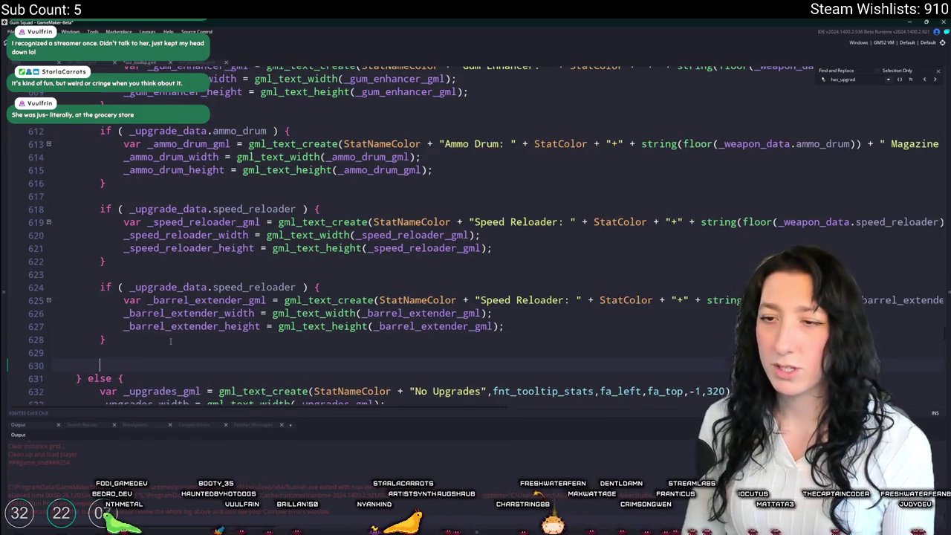
text(if ( _barrel_extender_height == 0)
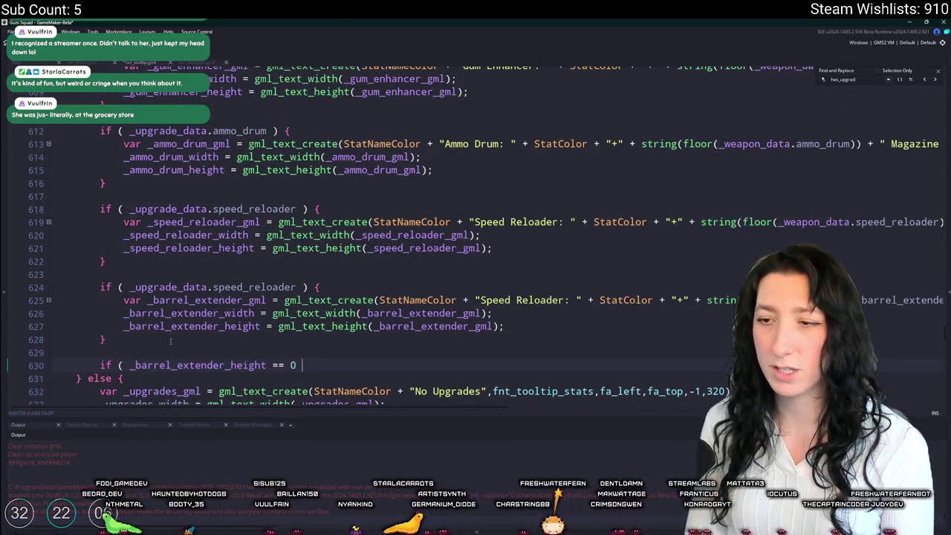
double_click(219, 327)
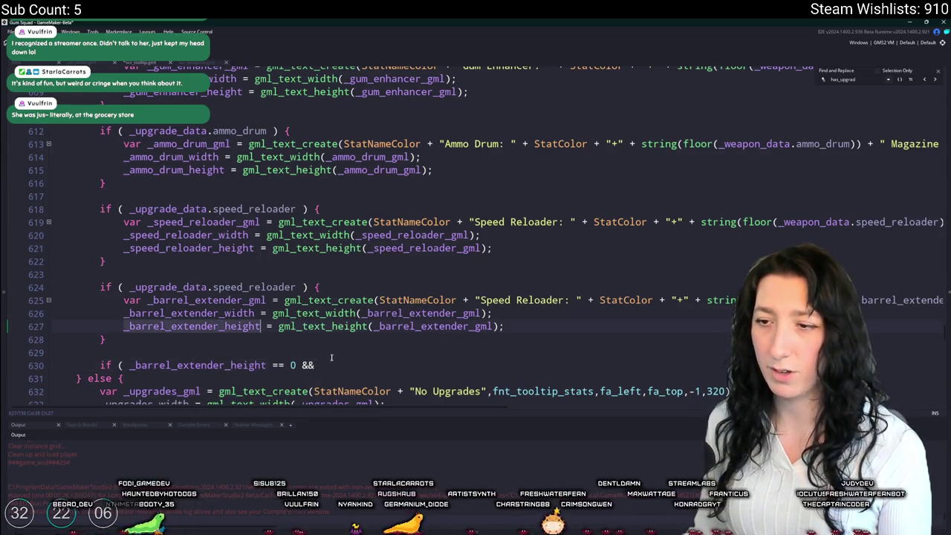
click(334, 360)
double_click(218, 248)
key(ctrl+c)
click(358, 365)
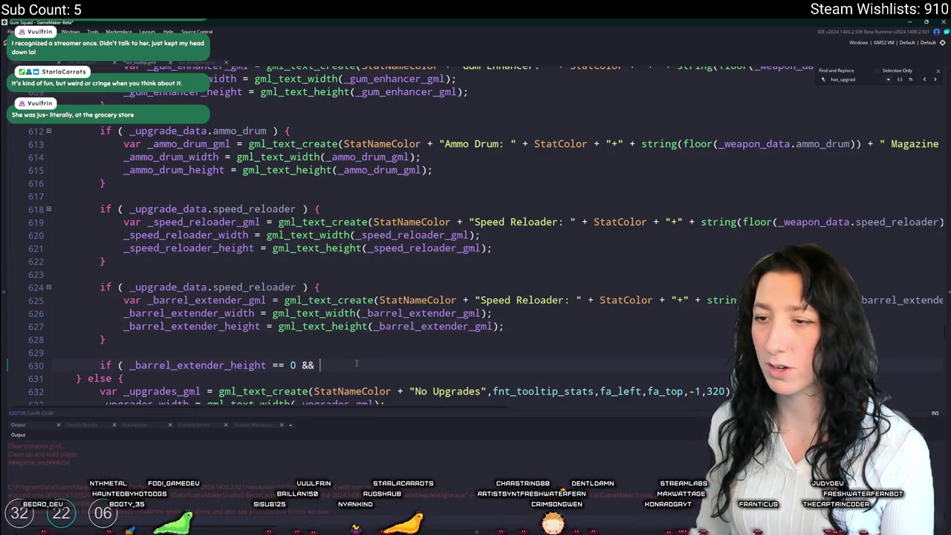
key(ctrl+v)
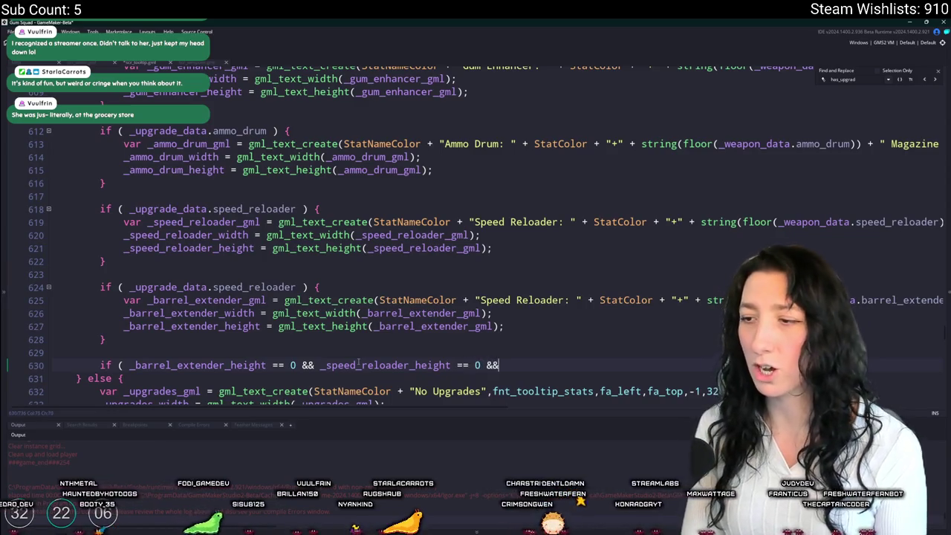
Step: Add the gum enhancer height to the condition and open its block with a brace
click(521, 354)
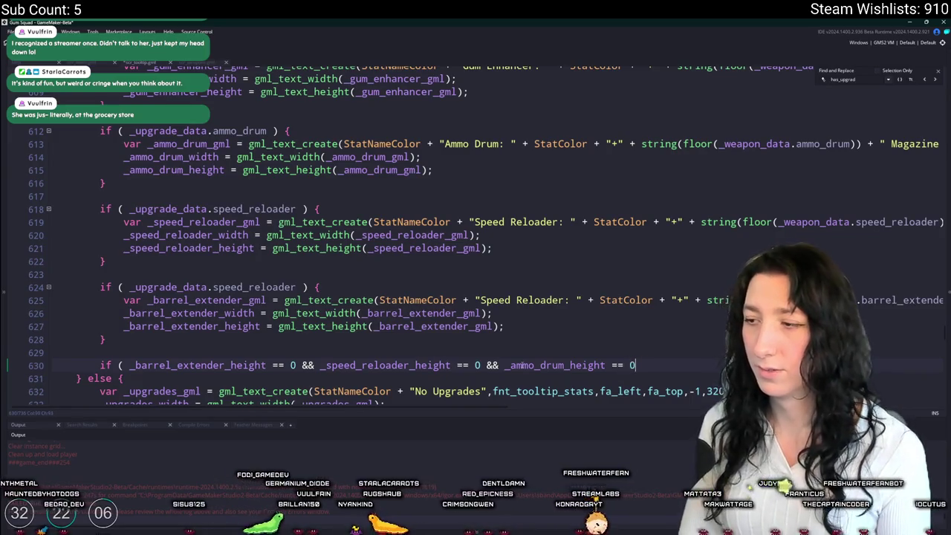
scroll(313, 214, up, 2)
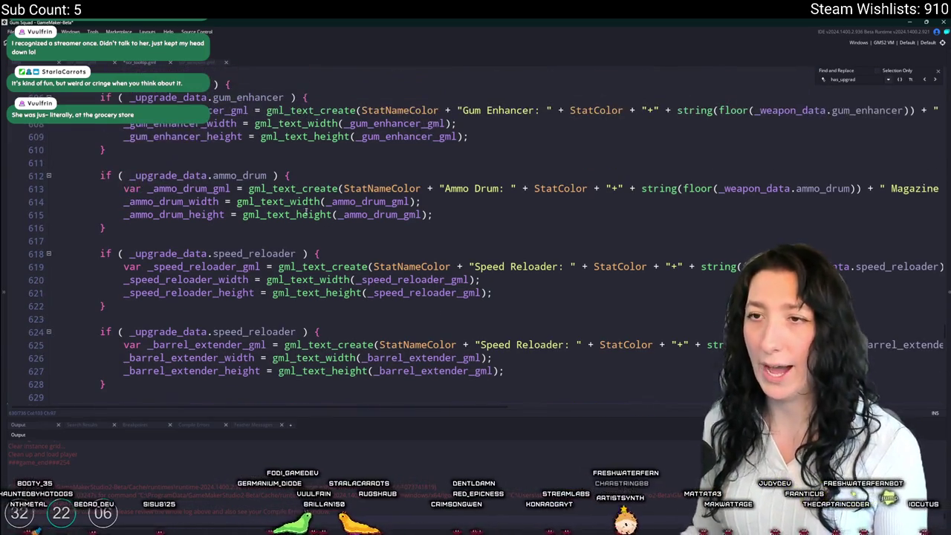
double_click(231, 136)
scroll(231, 137, down, 3)
click(691, 349)
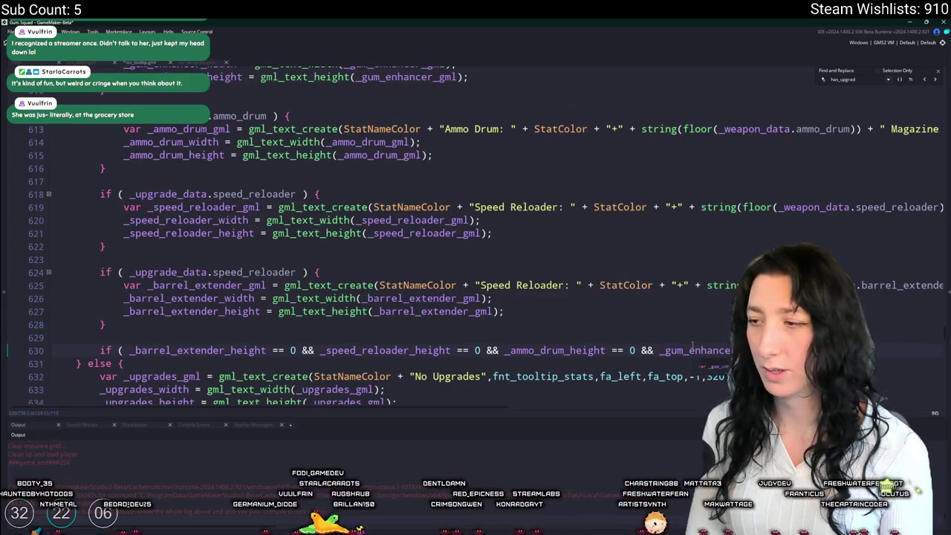
key(Return)
text(})
Step: Delete the old else block and paste the indented No Upgrades text lines into the new if
scroll(233, 327, down, 2)
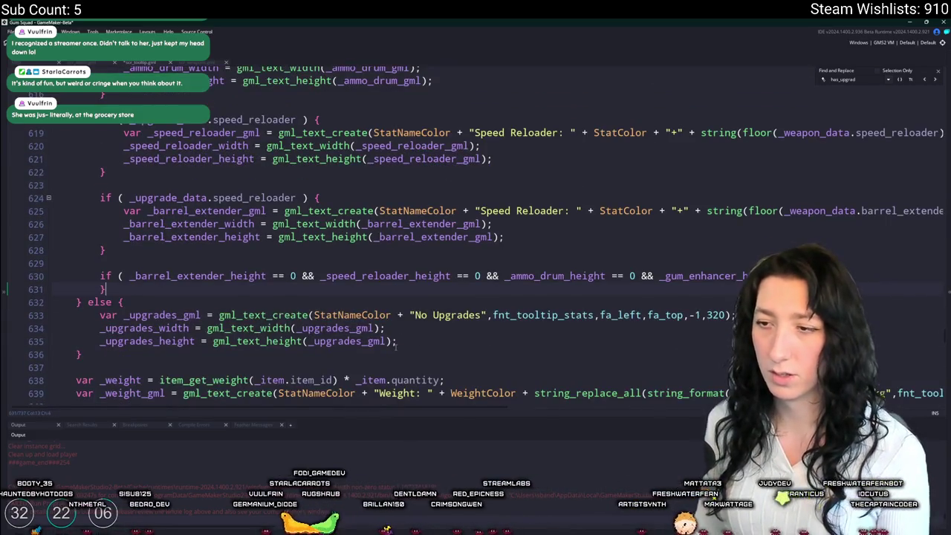
click(233, 327)
drag(232, 327, 101, 315)
drag(93, 353, 82, 301)
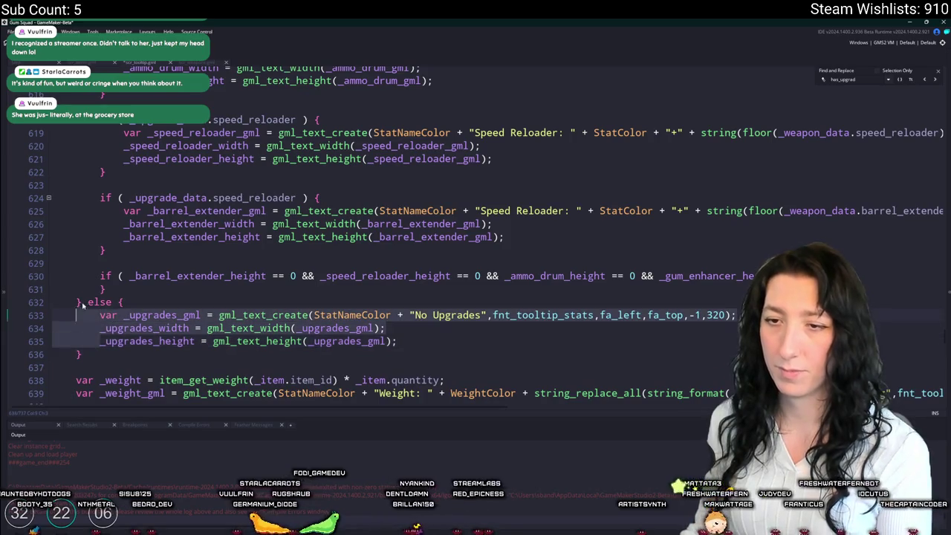
key(Delete)
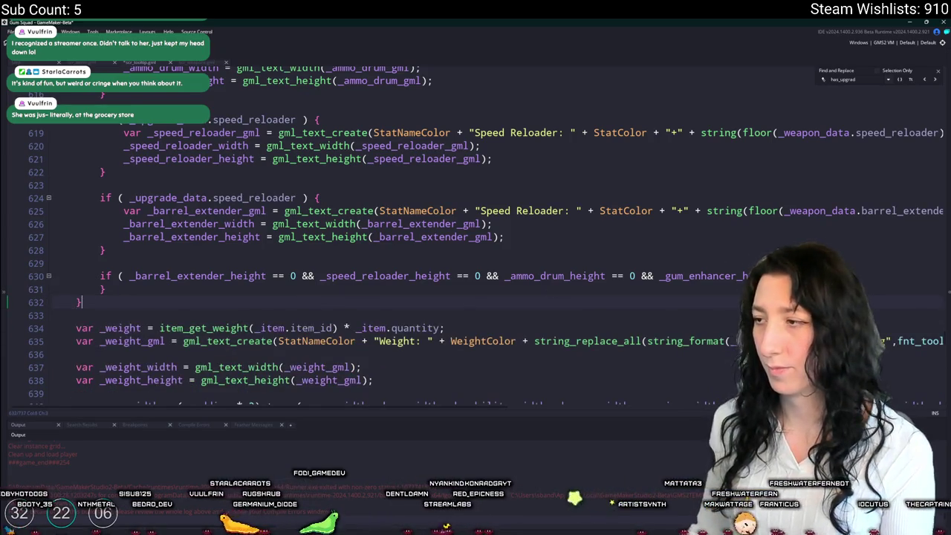
click(109, 291)
key(ctrl+v)
mouse_move(397, 315)
mouse_down()
mouse_move(100, 302)
mouse_move(409, 301)
mouse_up()
key(Tab)
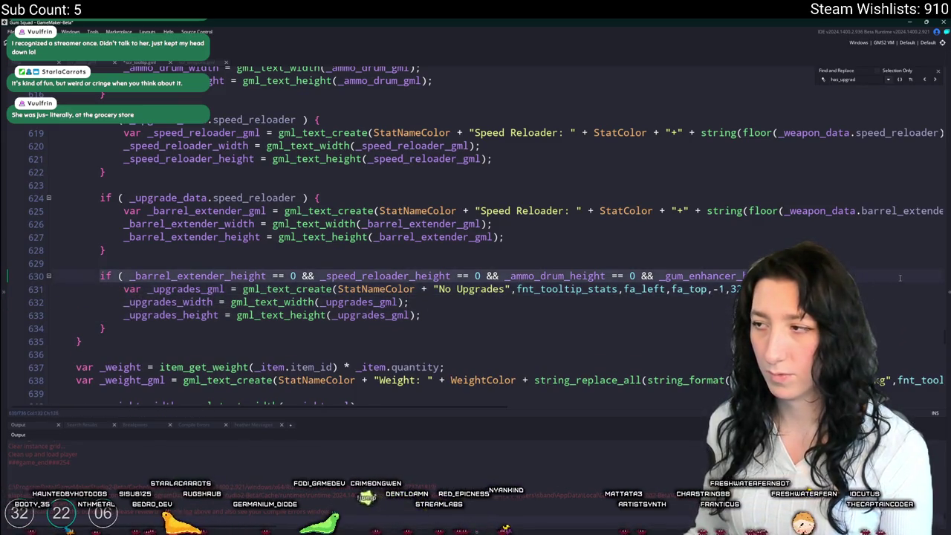
scroll(529, 312, down, 9)
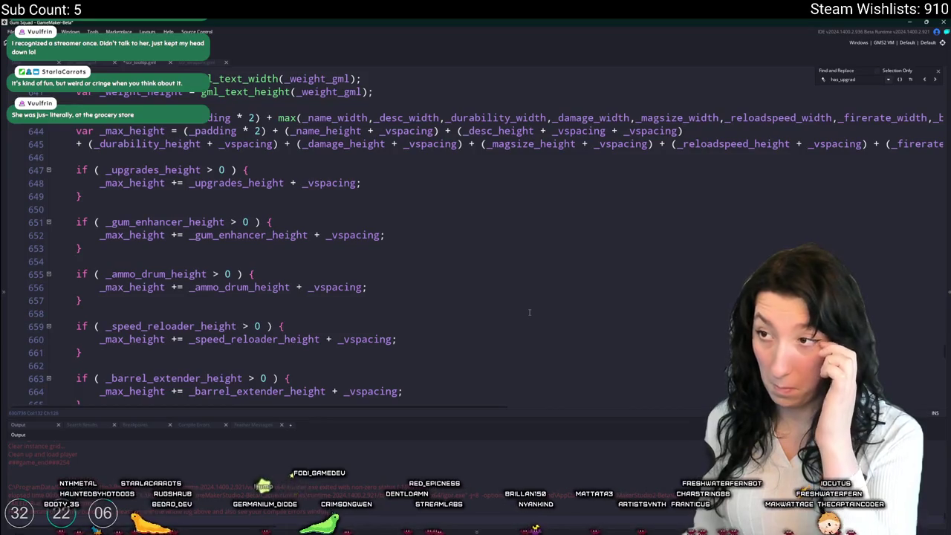
Step: Add an if block after the barrel extender drawing that checks every upgrade height is zero
scroll(530, 312, up, 5)
scroll(505, 301, down, 10)
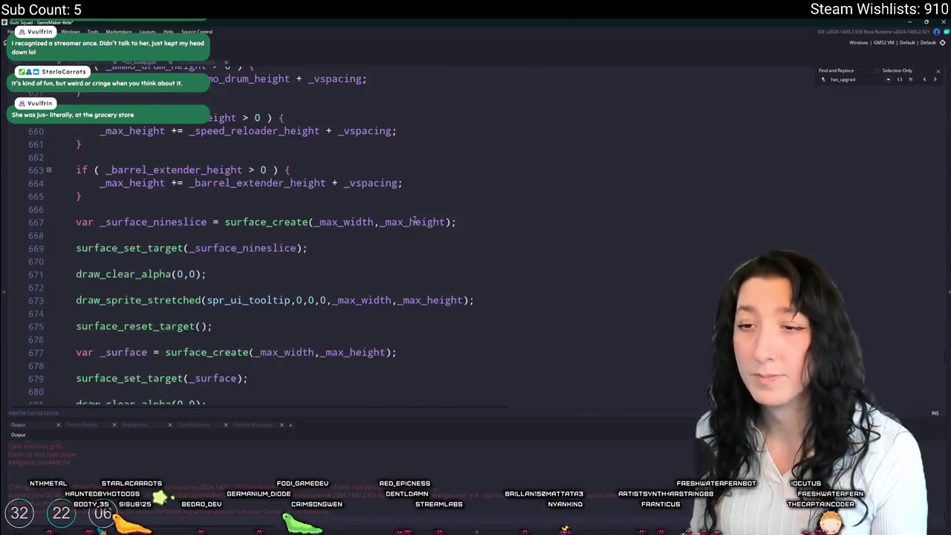
scroll(412, 221, down, 11)
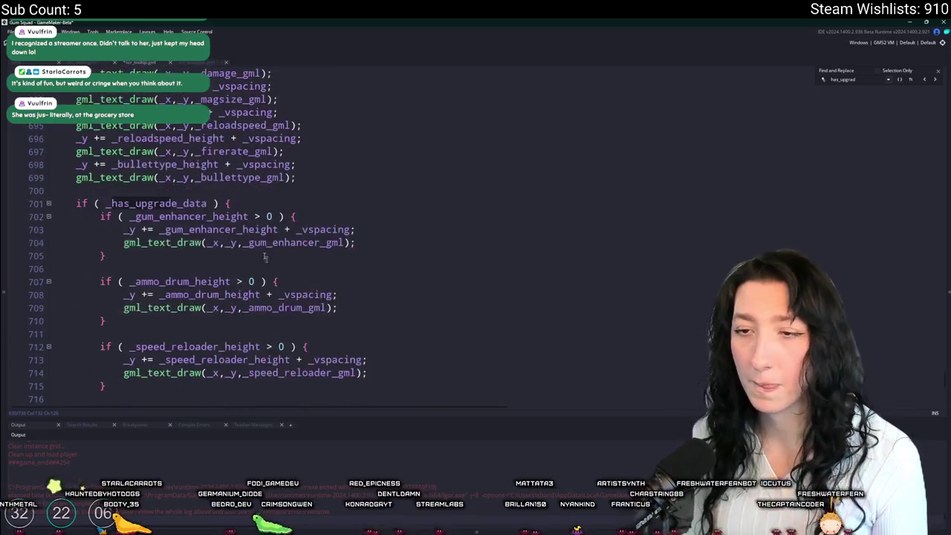
scroll(239, 194, down, 3)
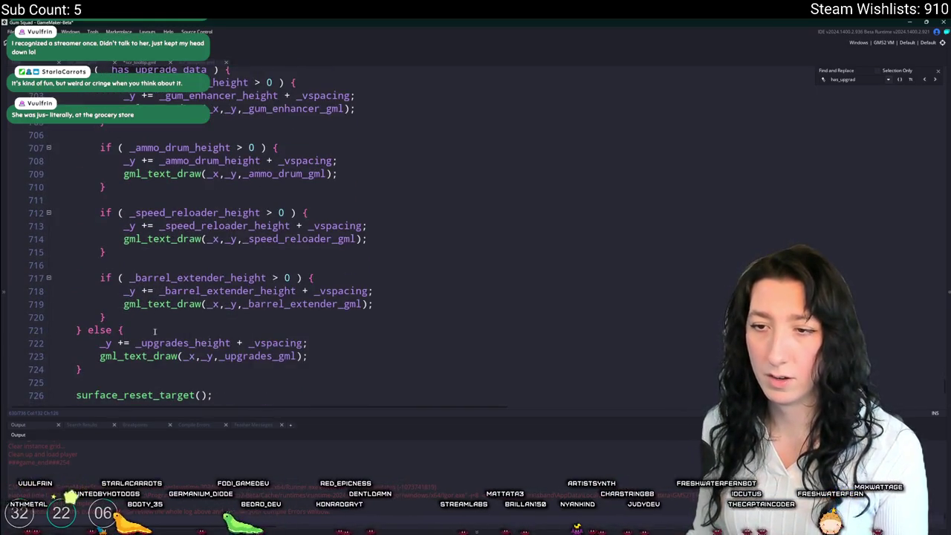
scroll(146, 318, up, 1)
click(164, 331)
key(Return)
key(ctrl+v)
text({)
key(Return)
Step: Move the No Upgrades drawing lines into the new block, delete the else block, and run with F5
scroll(170, 338, down, 2)
drag(312, 347, 97, 337)
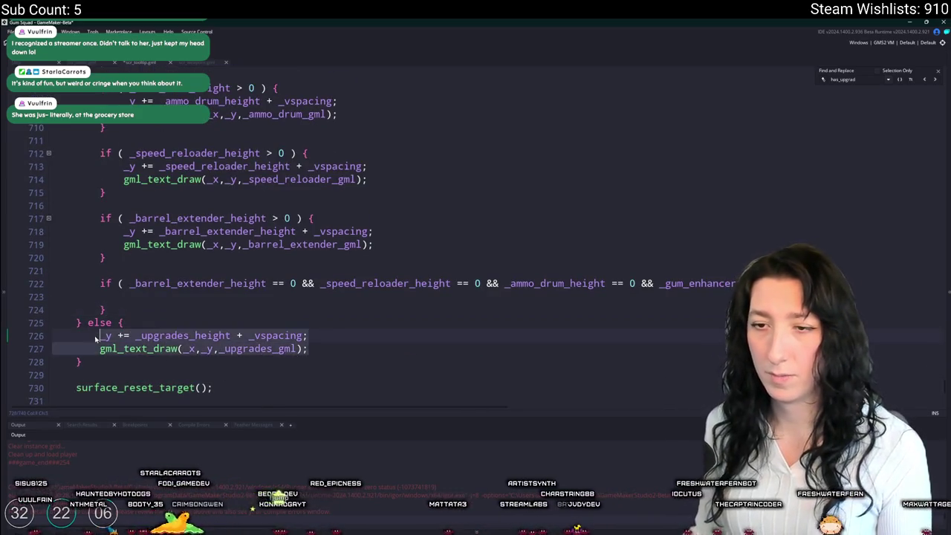
key(ctrl+c)
click(175, 297)
key(ctrl+v)
drag(95, 378, 77, 335)
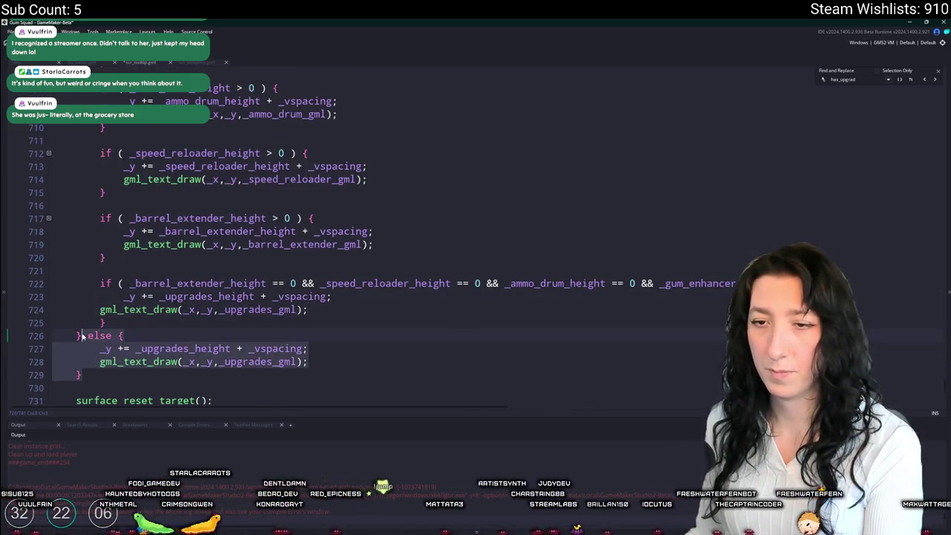
key(BackSpace)
click(100, 309)
key(Tab)
key(F5)
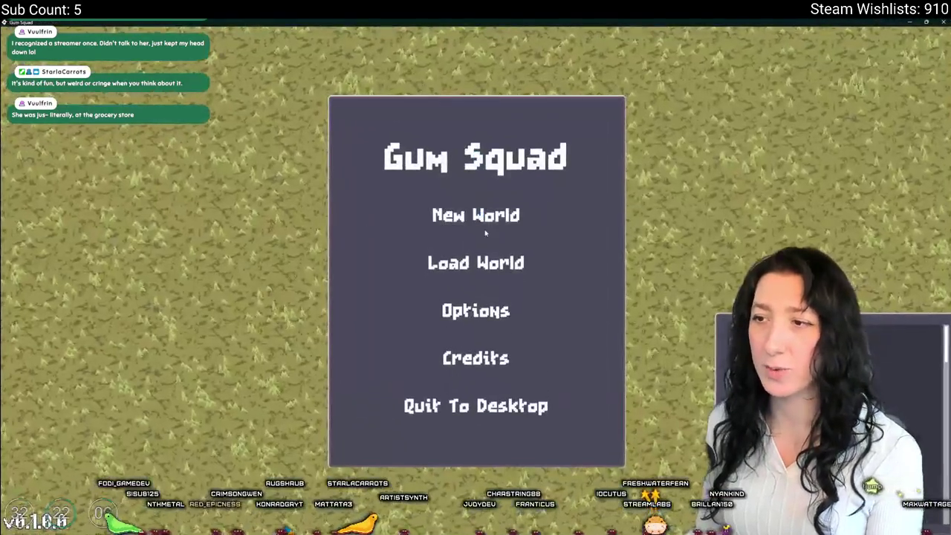
Step: Start a new world, move the Makeshift Pistol to an empty inventory slot, then close the game
click(477, 214)
click(479, 392)
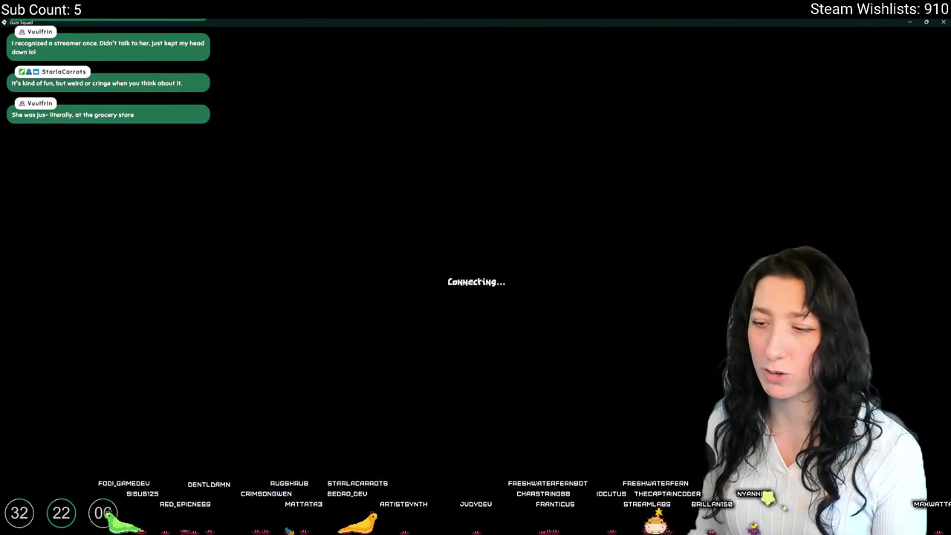
key(Tab)
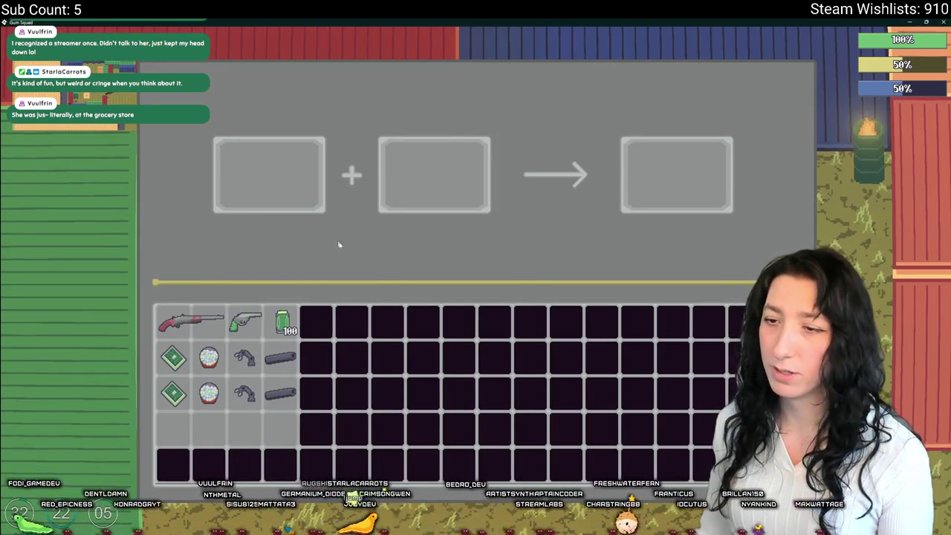
key(Tab)
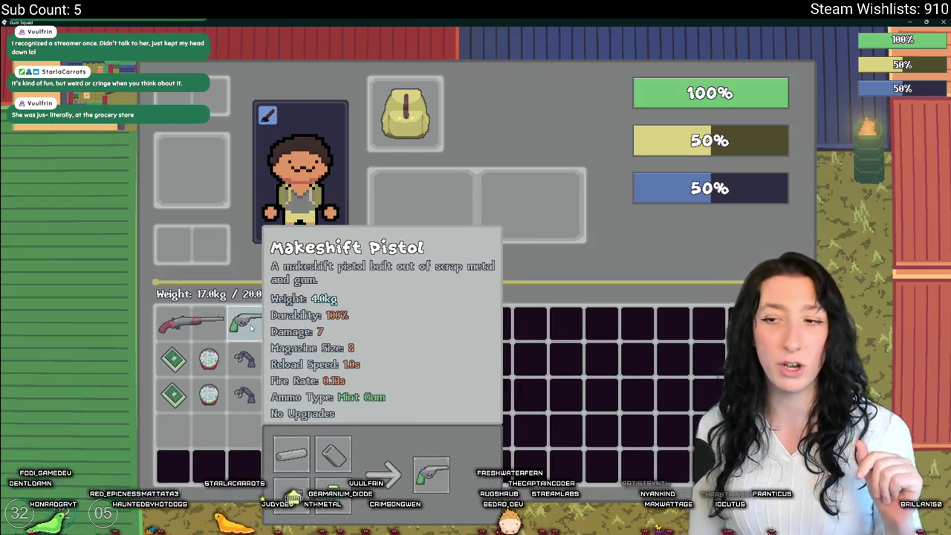
mouse_move(251, 329)
mouse_down()
mouse_move(283, 431)
mouse_move(255, 329)
mouse_move(177, 436)
mouse_move(279, 434)
mouse_move(416, 195)
mouse_move(577, 194)
mouse_move(177, 434)
mouse_up()
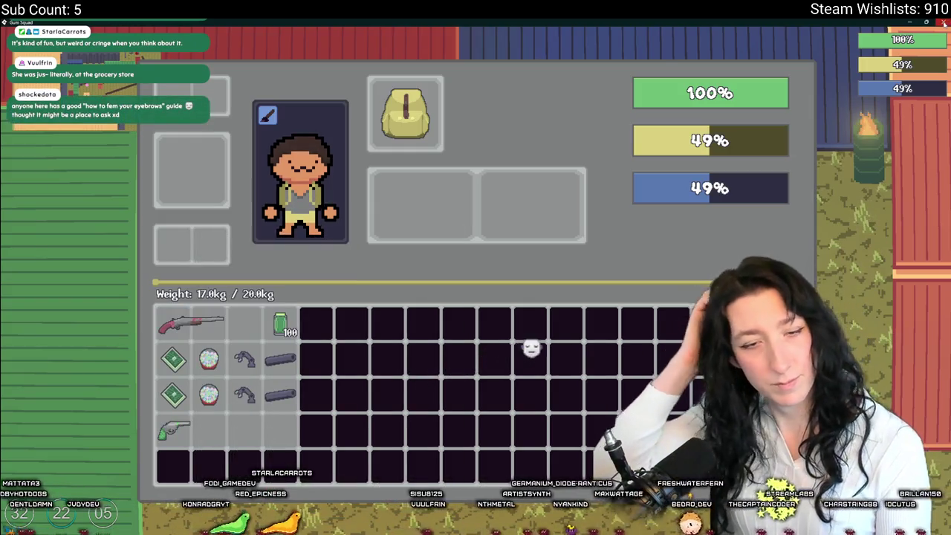
click(943, 23)
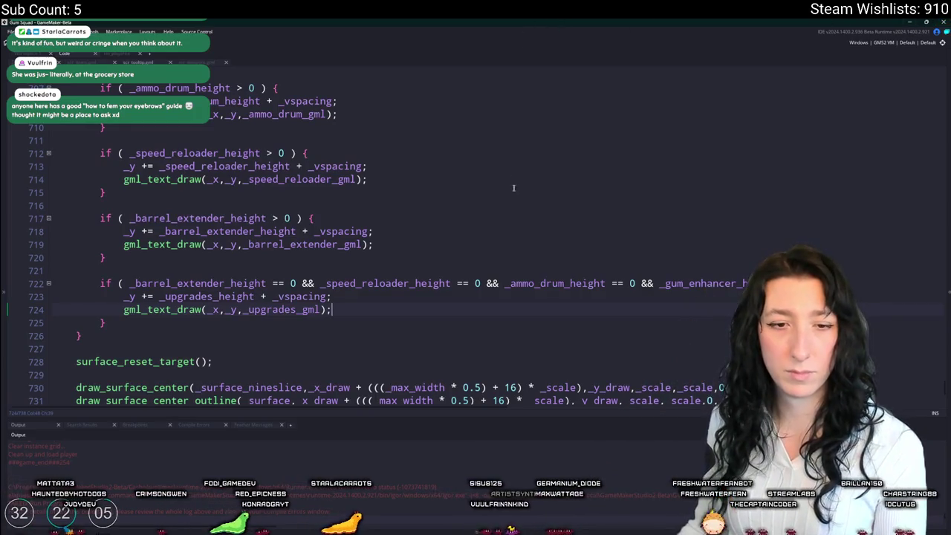
scroll(431, 115, down, 2)
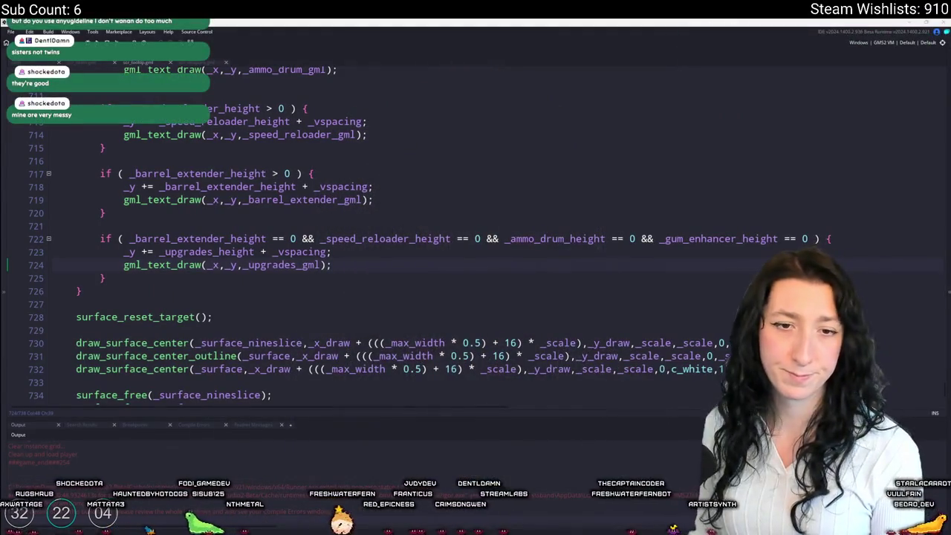
click(429, 255)
scroll(398, 295, up, 3)
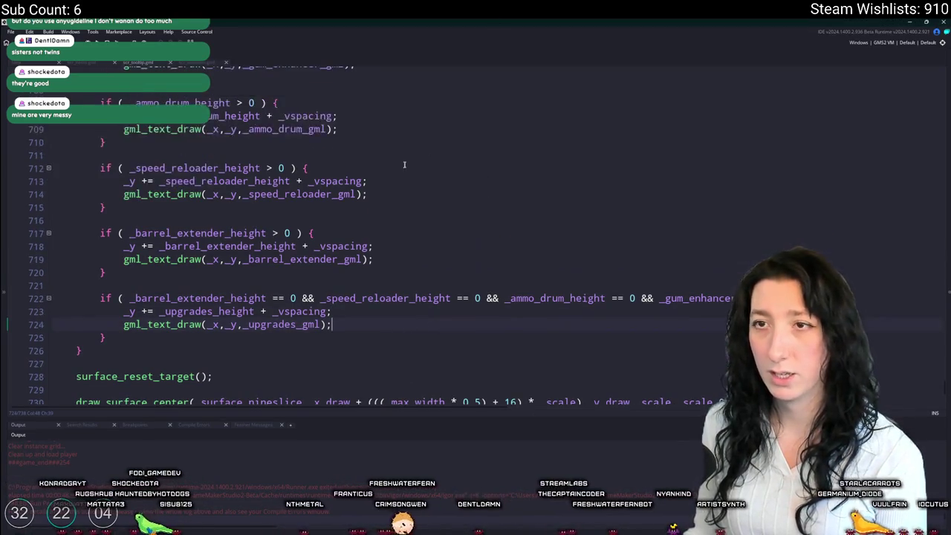
scroll(424, 220, up, 7)
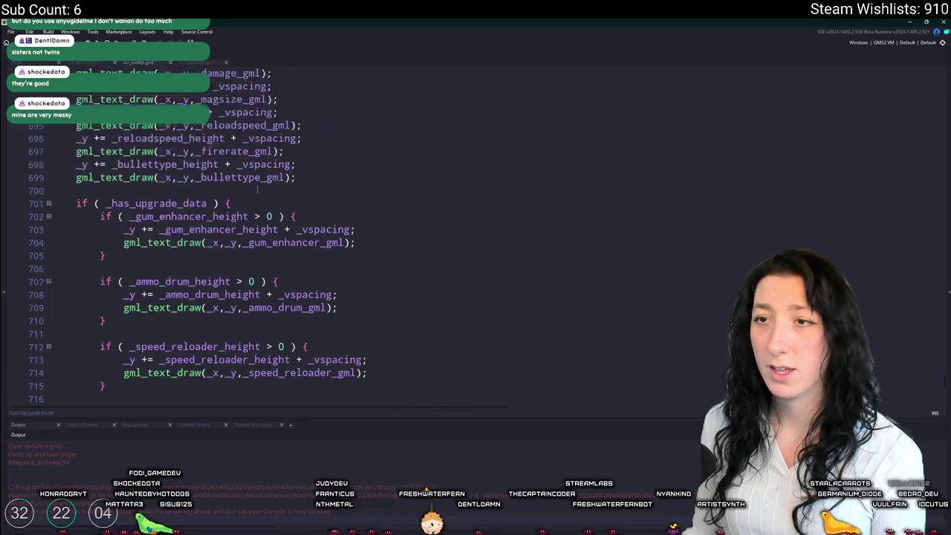
scroll(424, 220, down, 7)
scroll(424, 220, down, 3)
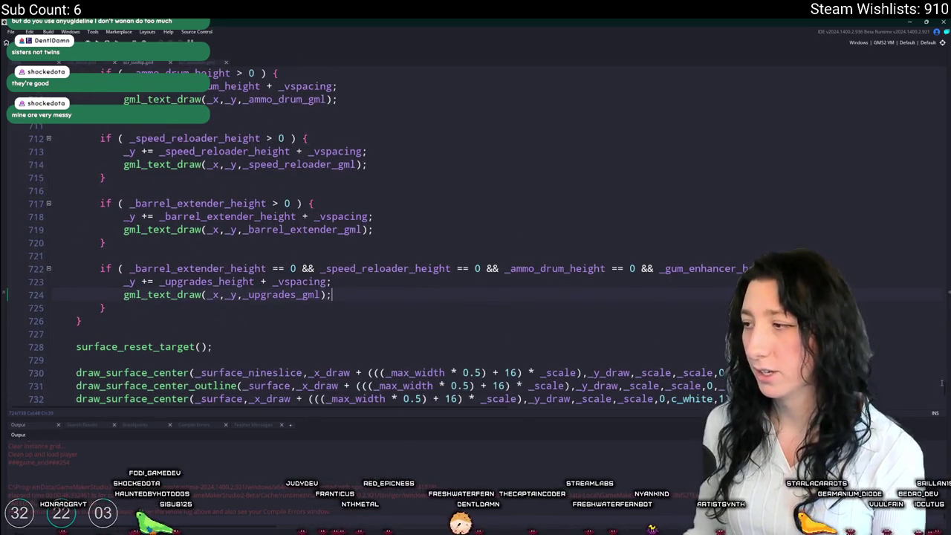
scroll(944, 387, down, 3)
scroll(937, 368, up, 20)
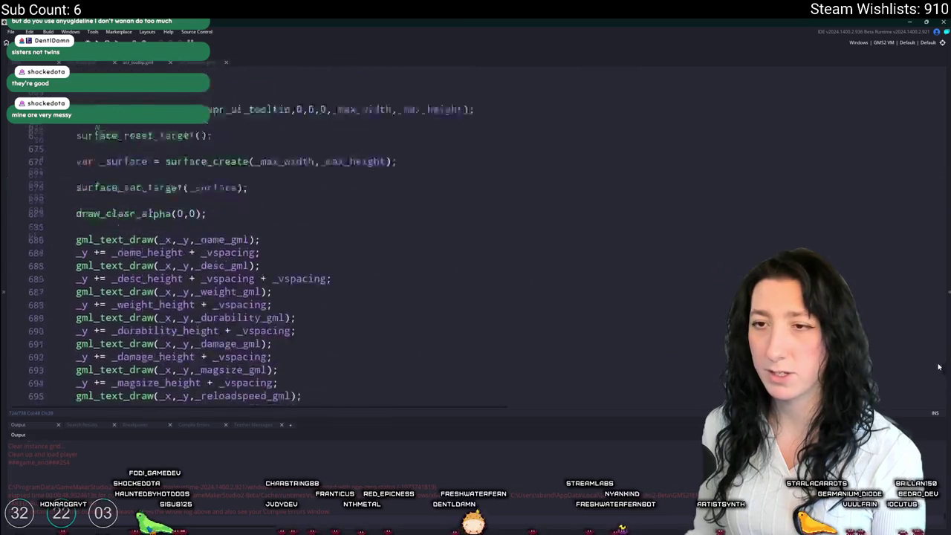
scroll(933, 350, up, 20)
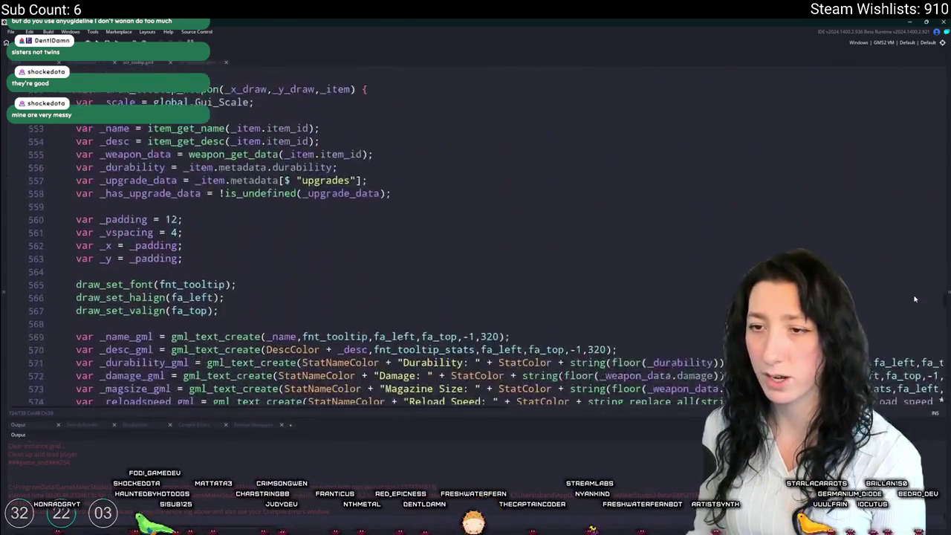
key(ctrl+Home)
scroll(742, 177, down, 1)
click(741, 177)
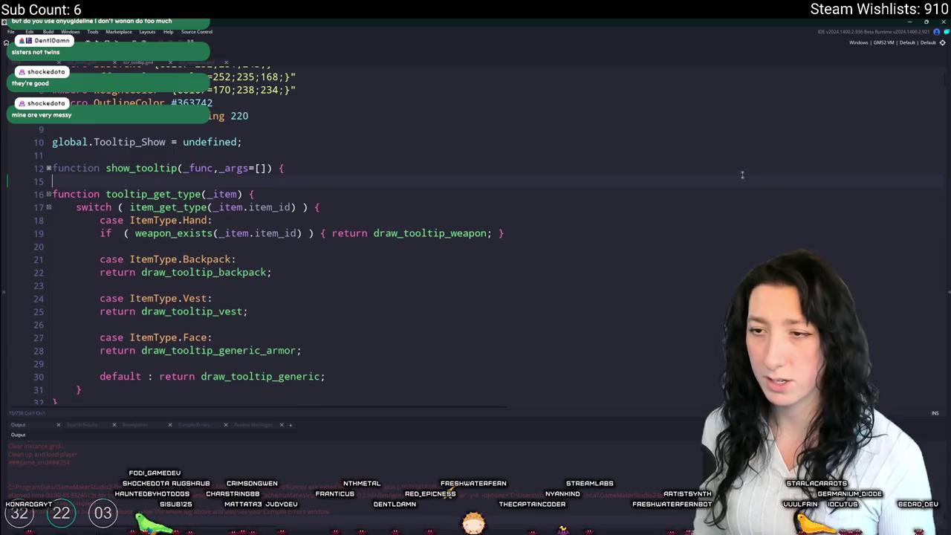
scroll(382, 172, down, 12)
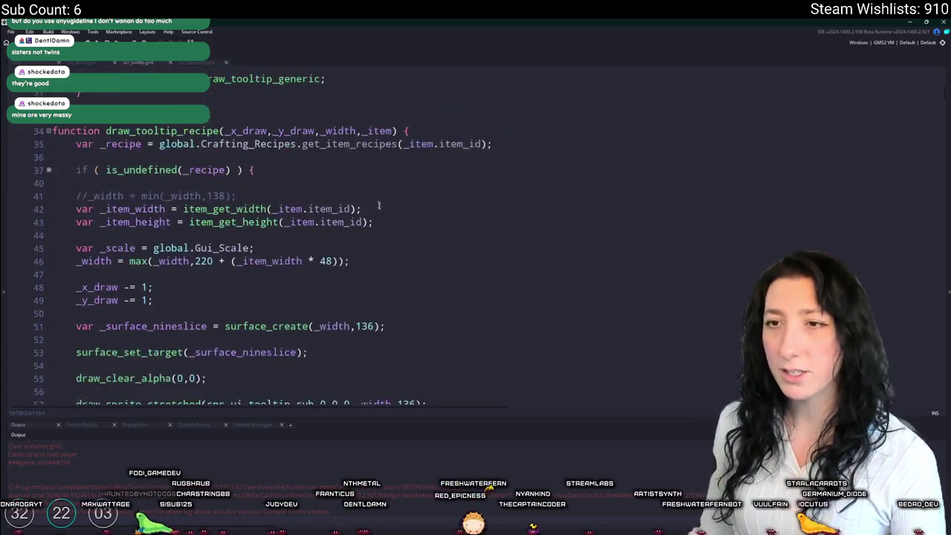
scroll(382, 172, down, 20)
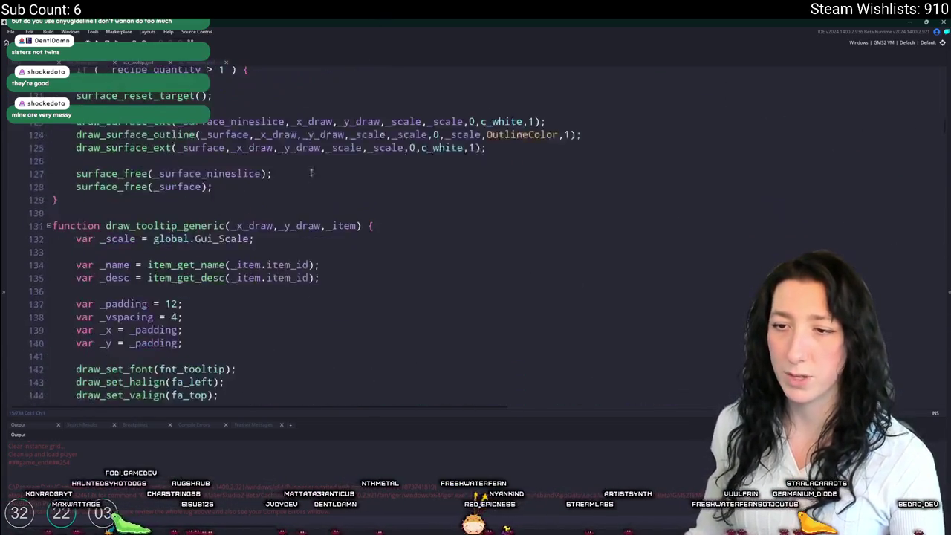
scroll(293, 194, down, 20)
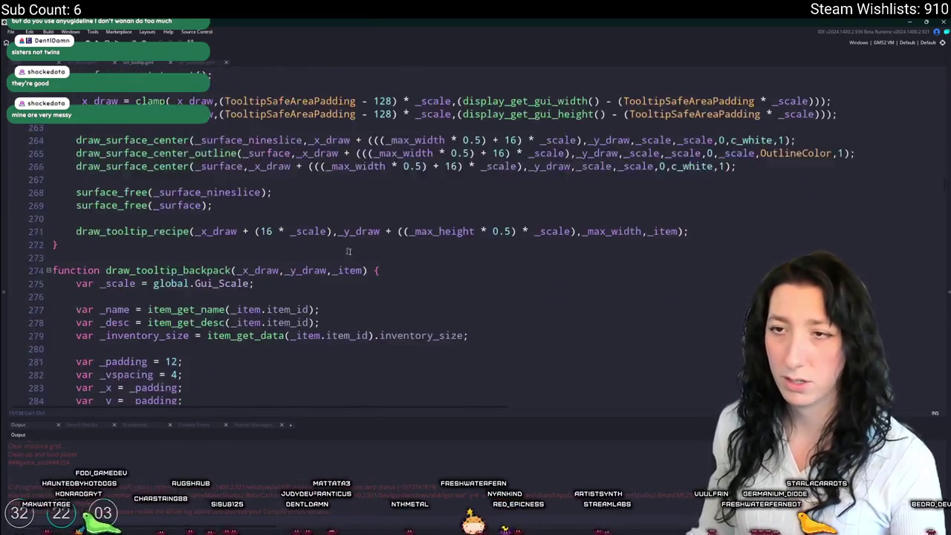
drag(834, 174, 160, 139)
key(ctrl+c)
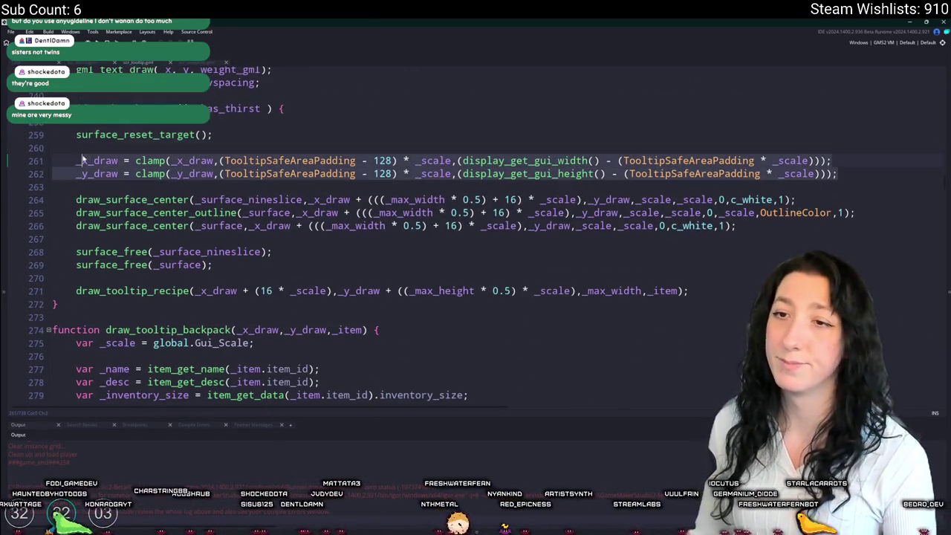
scroll(295, 185, up, 20)
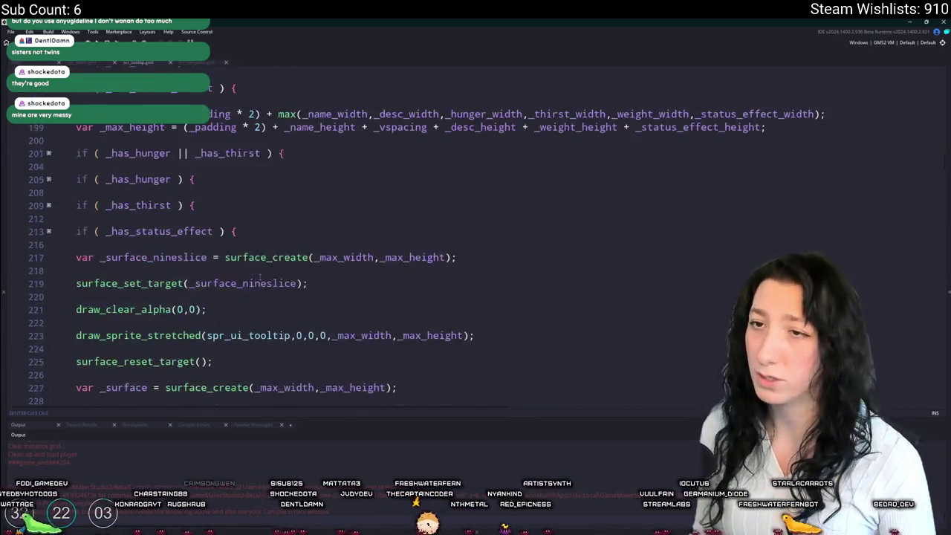
scroll(201, 283, up, 11)
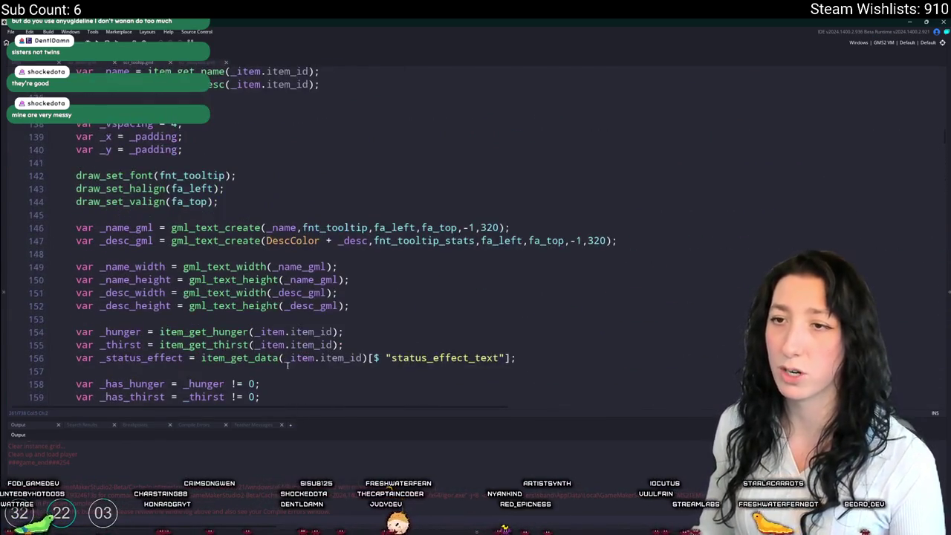
scroll(277, 344, down, 4)
scroll(277, 345, down, 20)
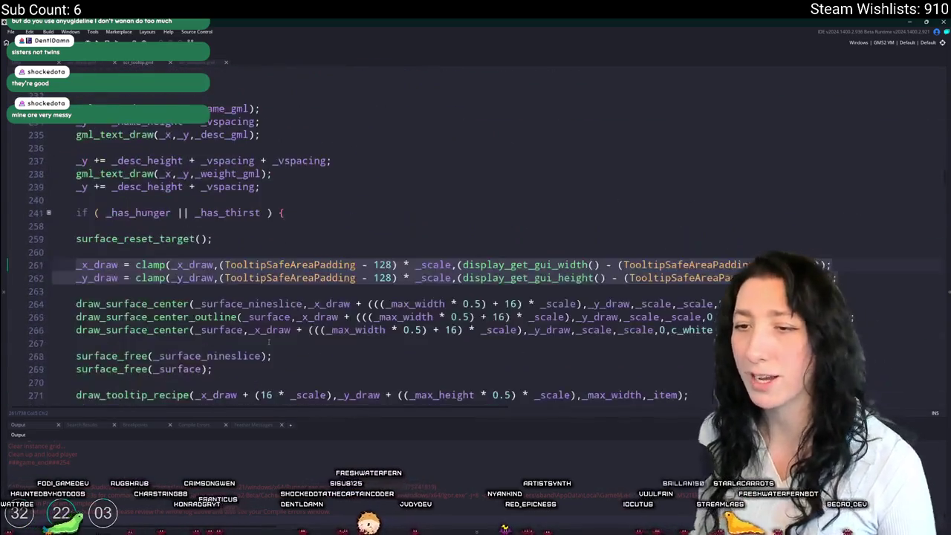
scroll(332, 290, up, 20)
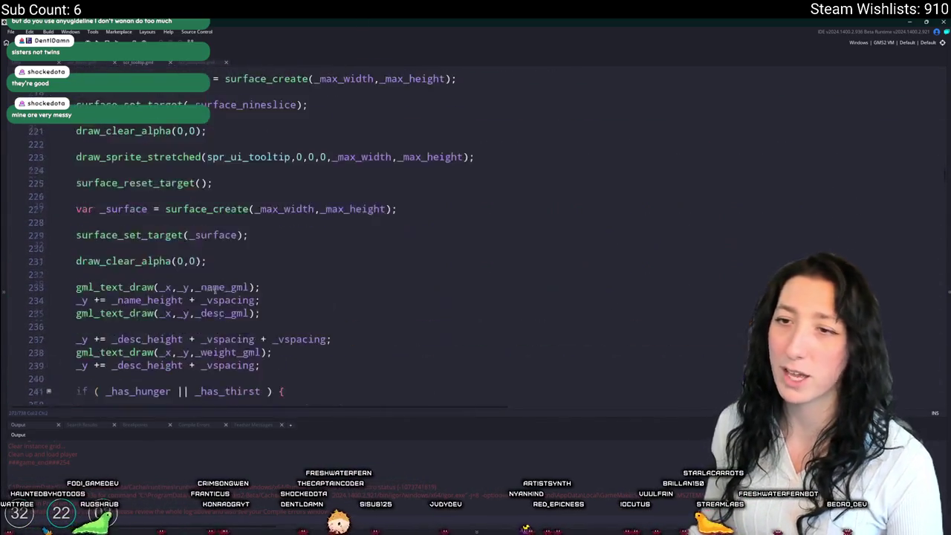
scroll(203, 230, up, 15)
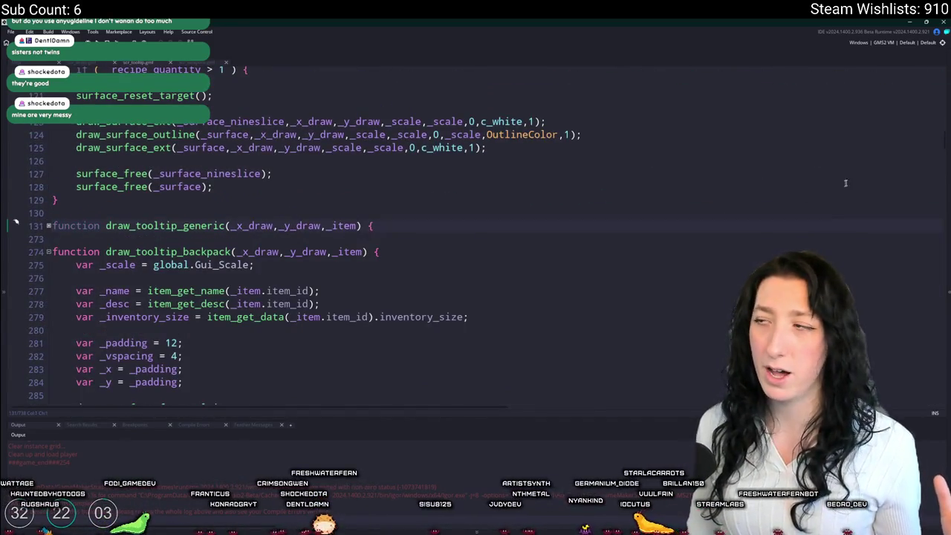
scroll(946, 137, down, 20)
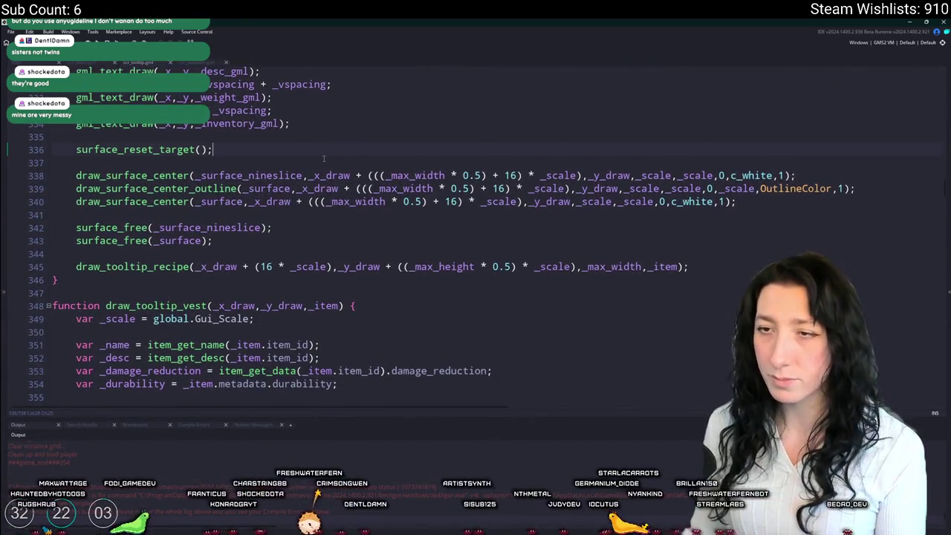
key(ctrl+v)
scroll(325, 155, down, 5)
scroll(327, 150, down, 20)
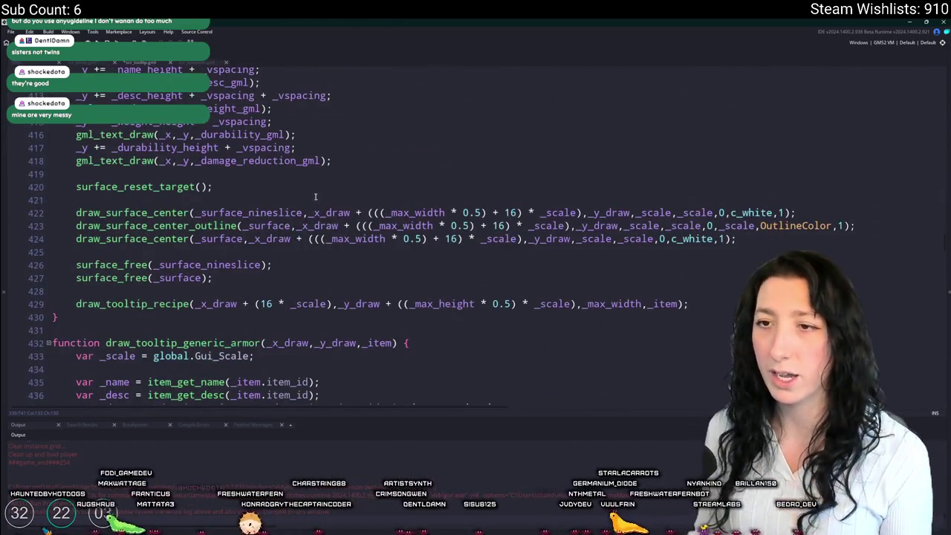
scroll(313, 198, down, 11)
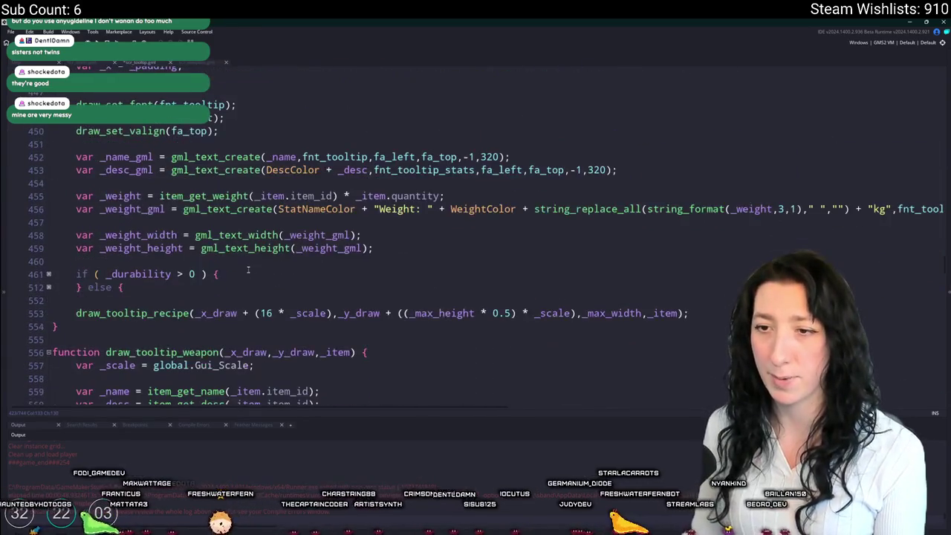
scroll(248, 273, down, 2)
click(49, 212)
Step: Unfold the if/else blocks and paste the _x_draw/_y_draw clamp lines after surface_reset_target()
click(48, 199)
scroll(187, 304, down, 4)
scroll(187, 304, down, 8)
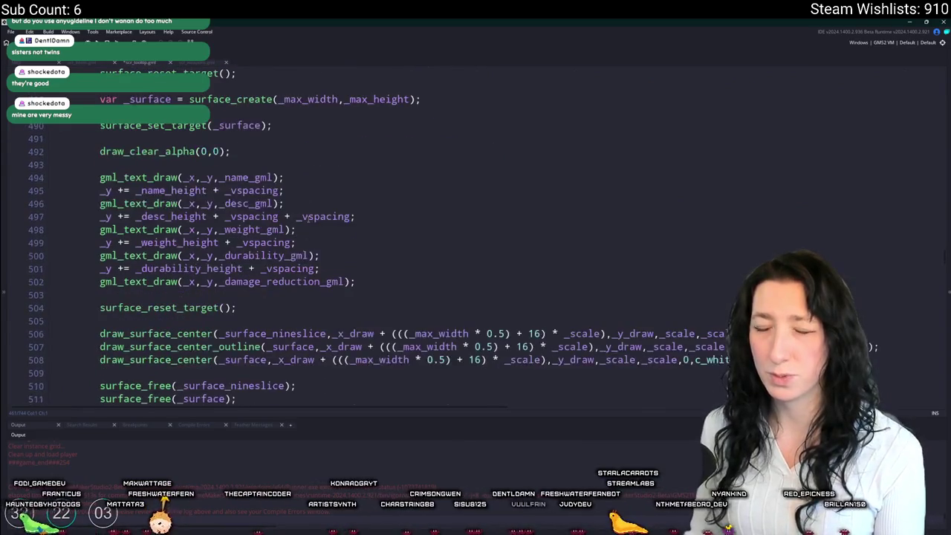
scroll(310, 244, down, 2)
click(306, 241)
key(Return)
key(Return)
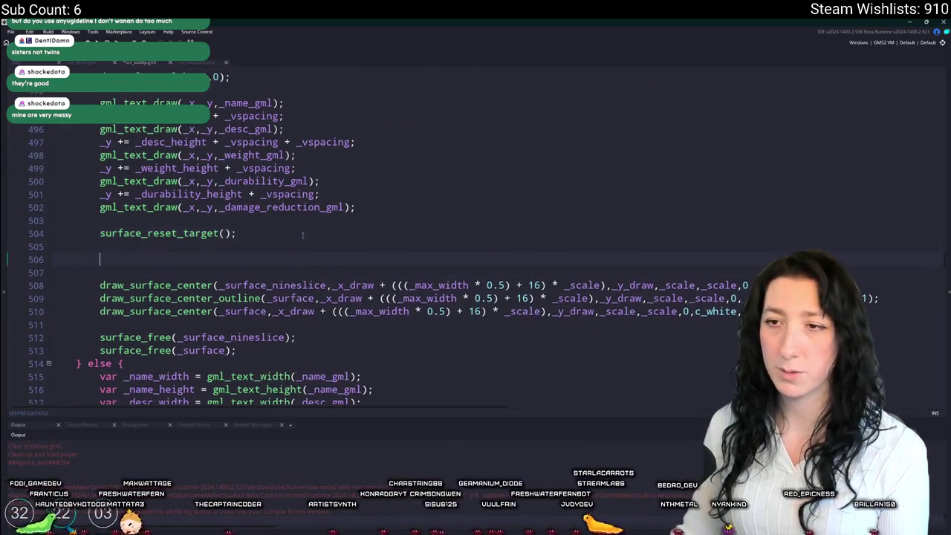
key(ctrl+v)
key(Home)
key(Tab)
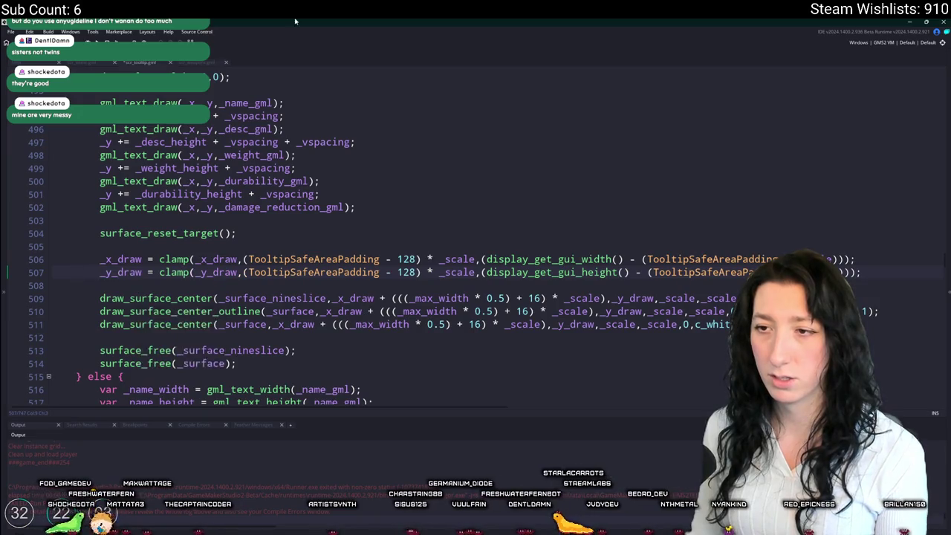
Step: Paste the same clamp lines into the weapon tooltip function
scroll(324, 236, down, 20)
scroll(324, 236, down, 20)
scroll(288, 209, down, 20)
key(ctrl+v)
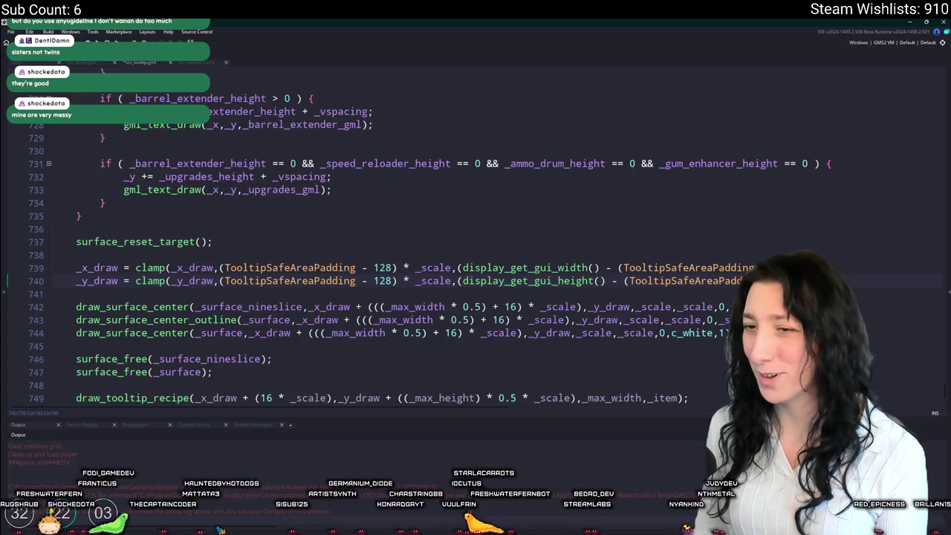
Step: Search for _surface_nineslice and paste the clamp lines above the previous match's draw call
click(195, 307)
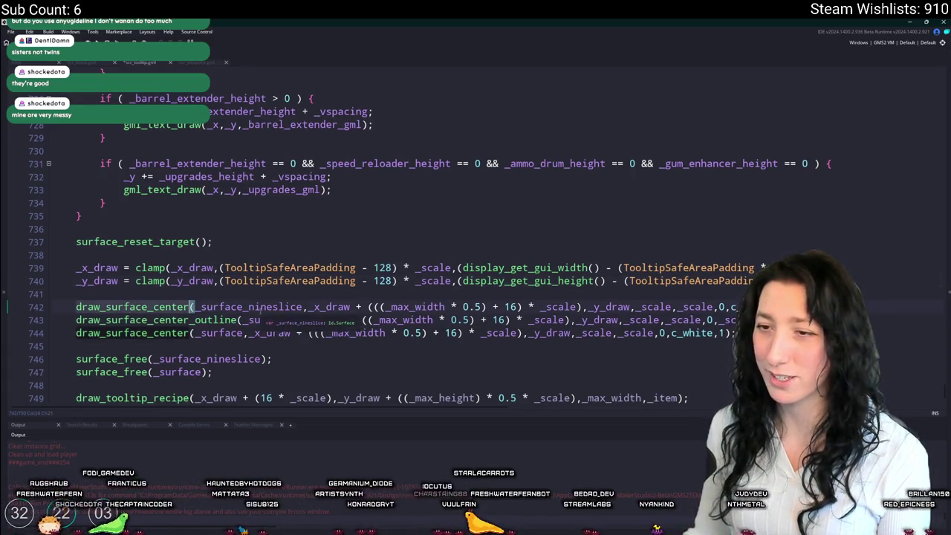
key(ctrl+shift+Right)
key(ctrl+f)
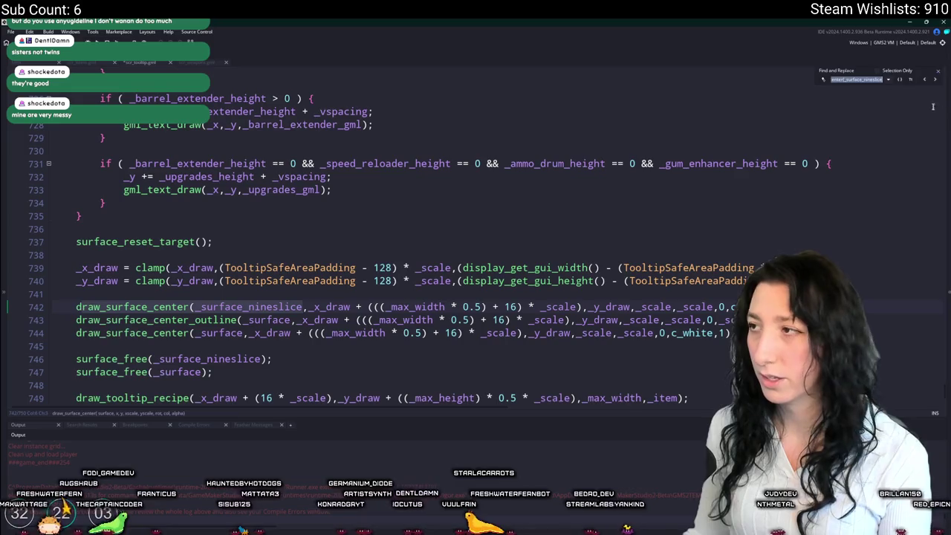
click(925, 81)
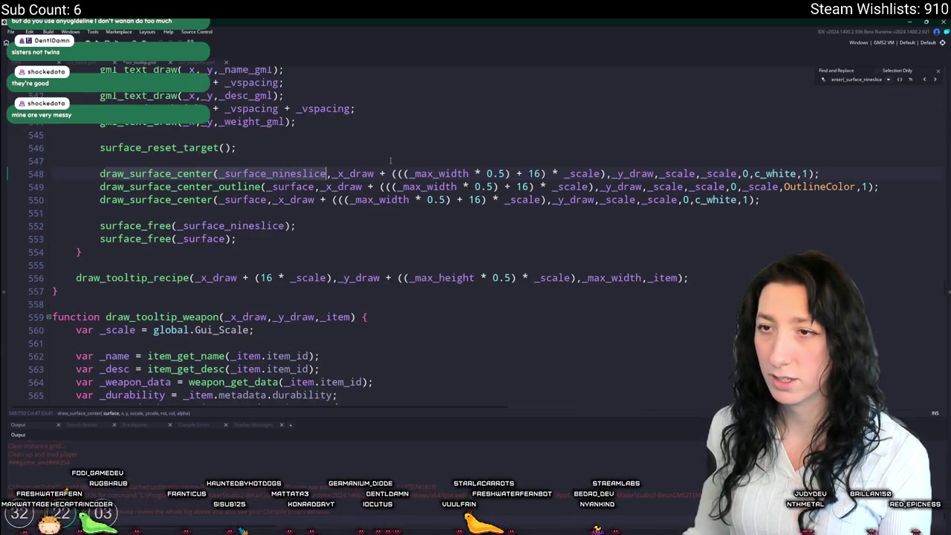
key(ctrl+v)
click(64, 186)
key(Tab)
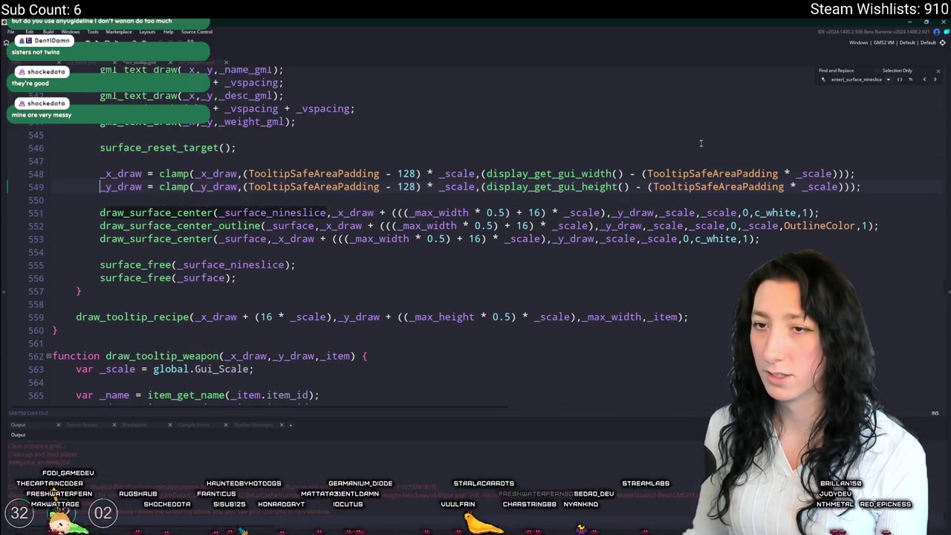
Step: Step back through earlier _surface_nineslice matches to line 342, close the search, and build
click(925, 80)
click(925, 80)
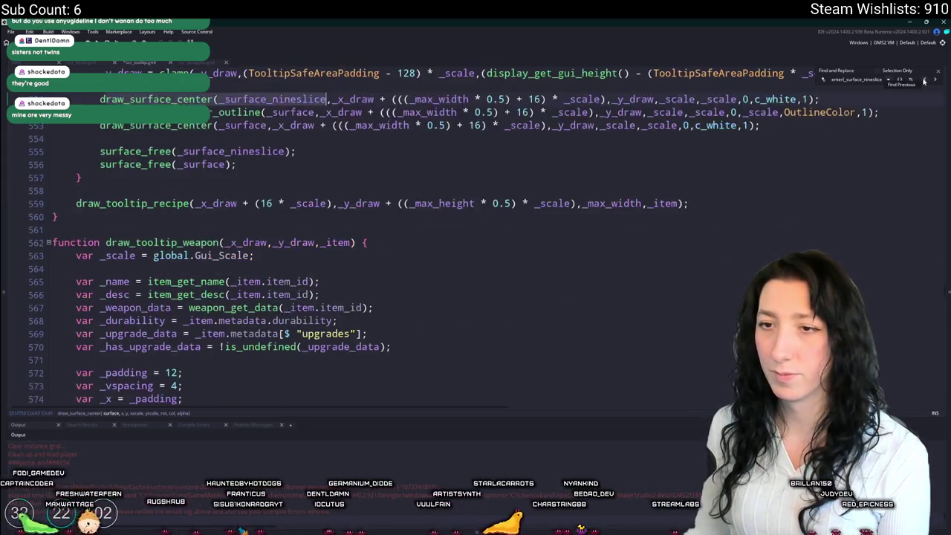
click(924, 80)
click(925, 80)
click(924, 80)
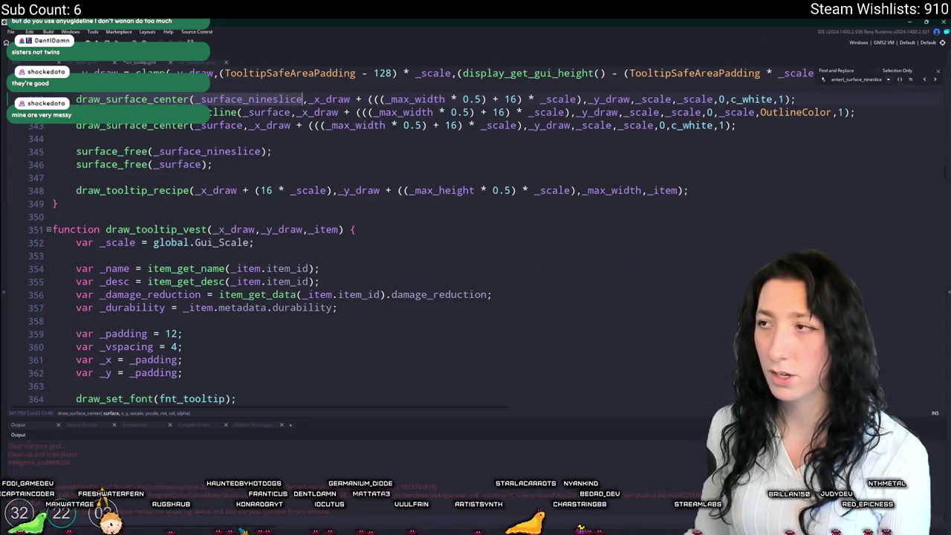
click(938, 72)
key(F5)
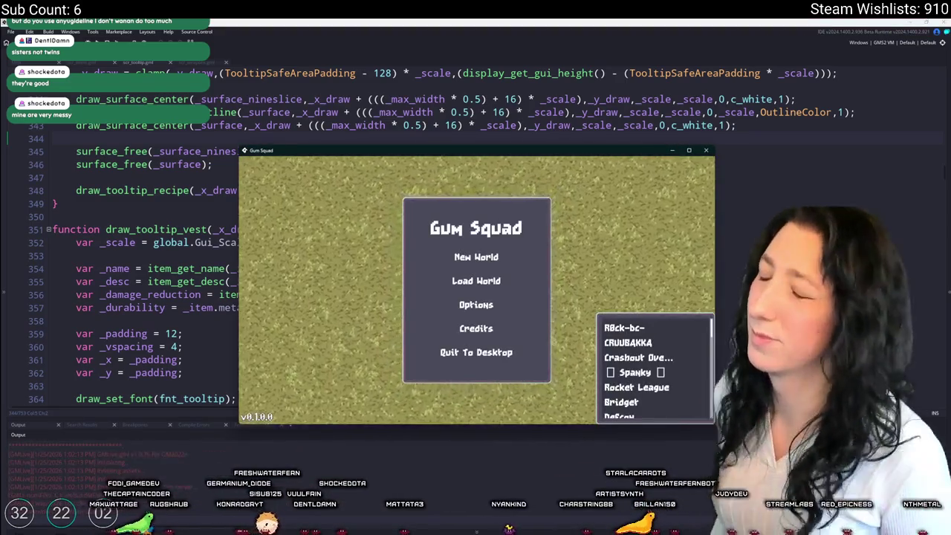
Step: Maximise the game, enter a new world, and drag the Makeshift Pistol to inventory row 4
click(687, 149)
click(476, 202)
click(479, 394)
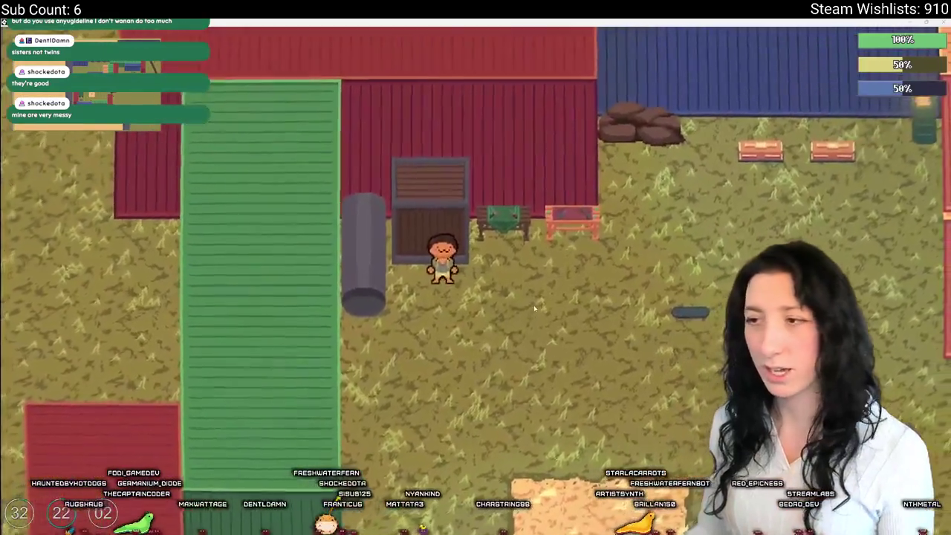
key(d)
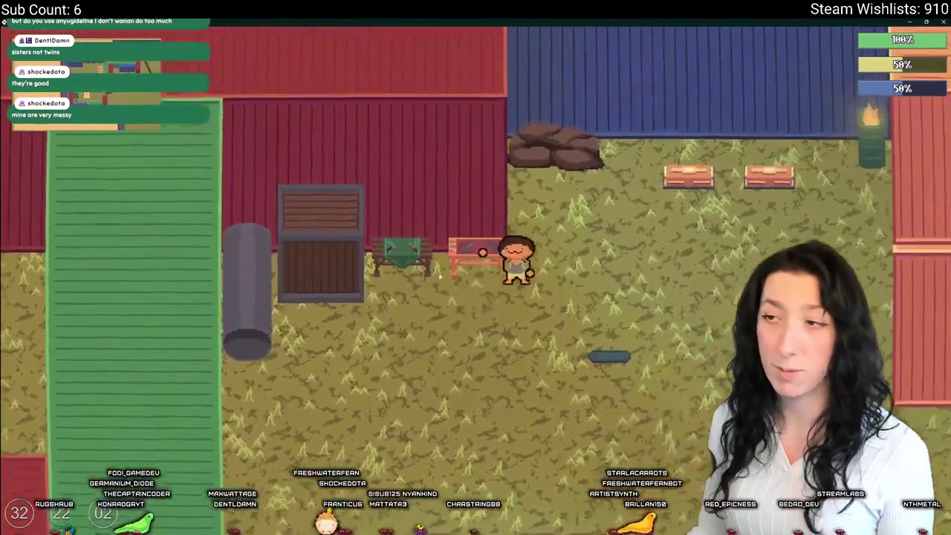
key(Tab)
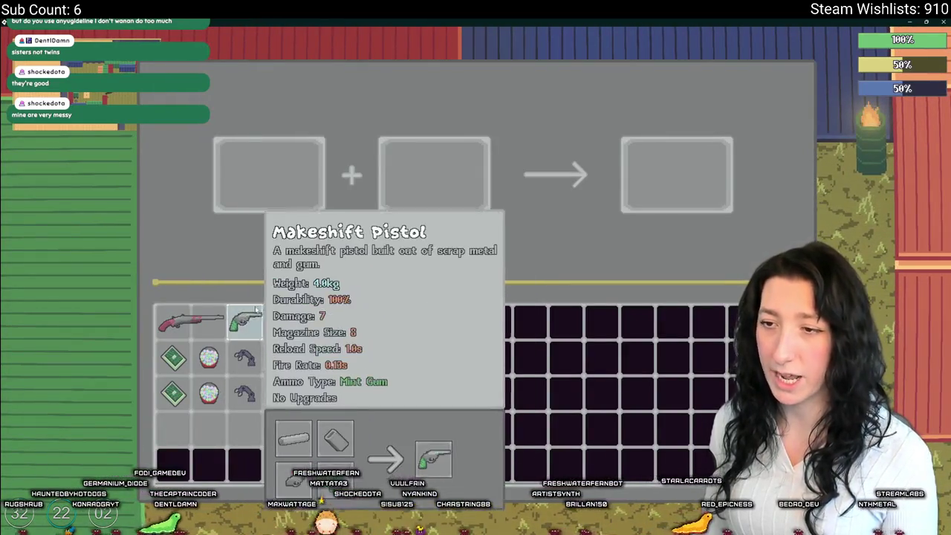
mouse_move(253, 320)
mouse_down()
mouse_move(284, 168)
mouse_move(277, 292)
mouse_move(246, 321)
mouse_move(273, 197)
mouse_move(191, 321)
mouse_move(225, 363)
mouse_move(239, 432)
mouse_move(175, 428)
mouse_up()
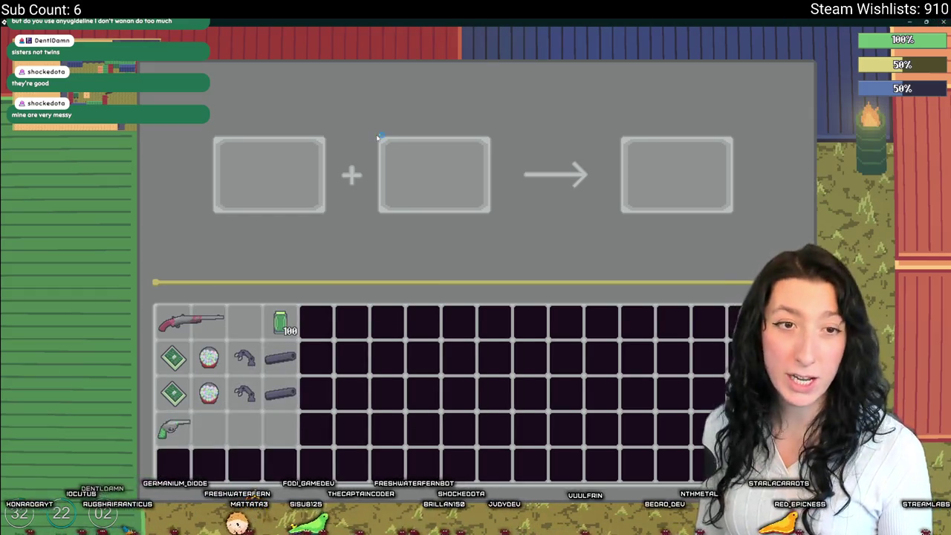
key(Escape)
scroll(291, 134, up, 1)
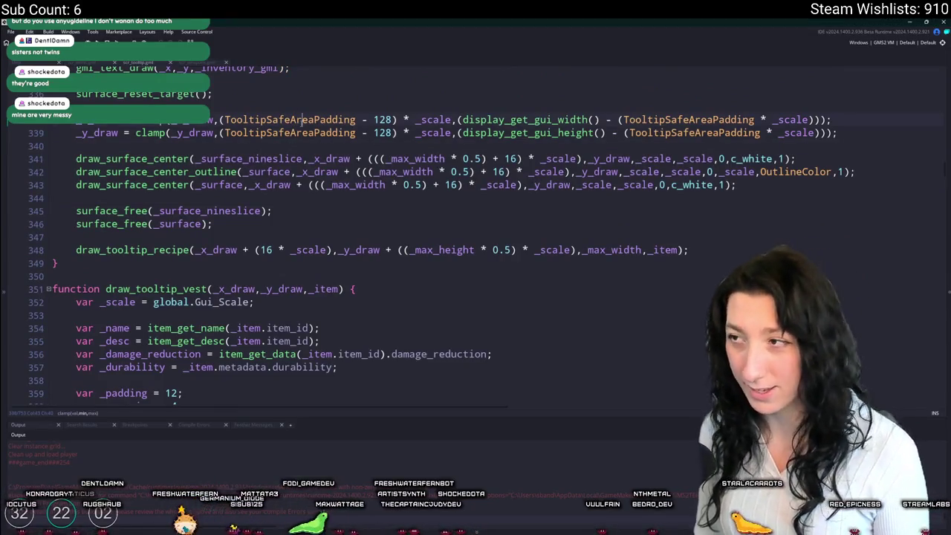
Step: Jump to TooltipSafeAreaPadding with F12, change 220 to 250, and rebuild the game
key(F12)
double_click(239, 100)
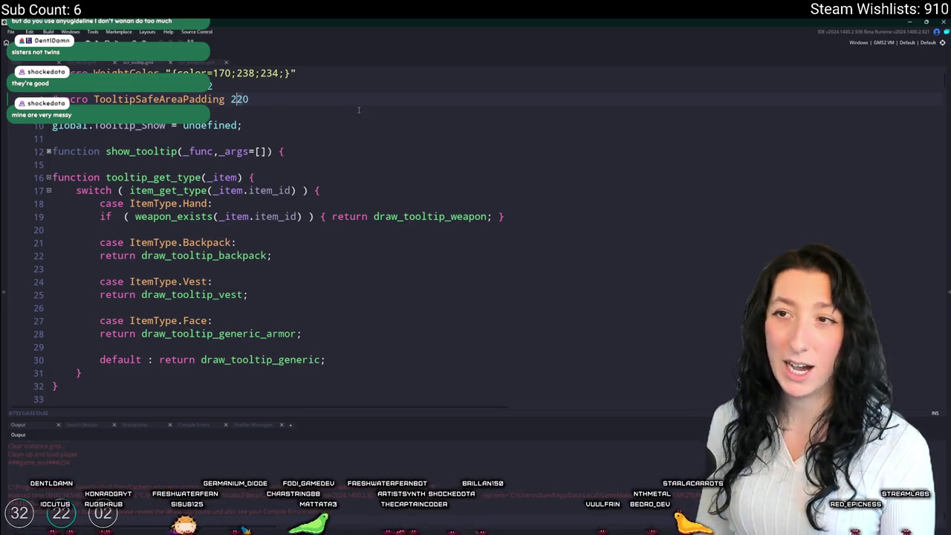
key(F5)
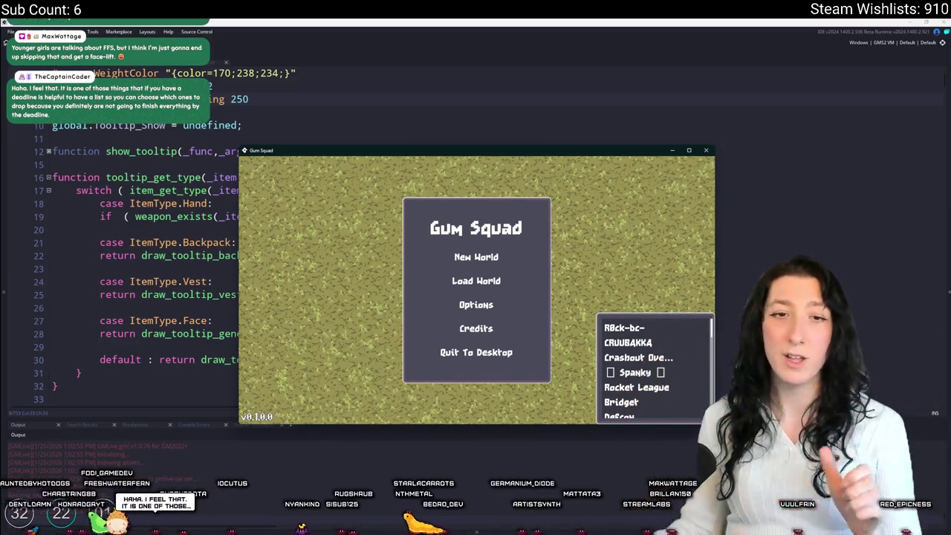
Step: Maximise the game, create a new world lobby, and walk to the crafting bench
double_click(420, 153)
click(450, 213)
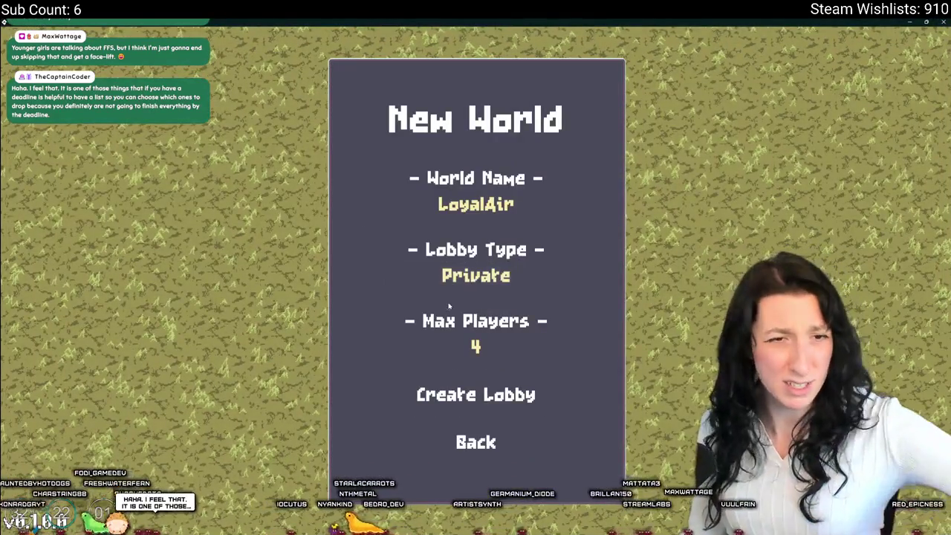
click(502, 396)
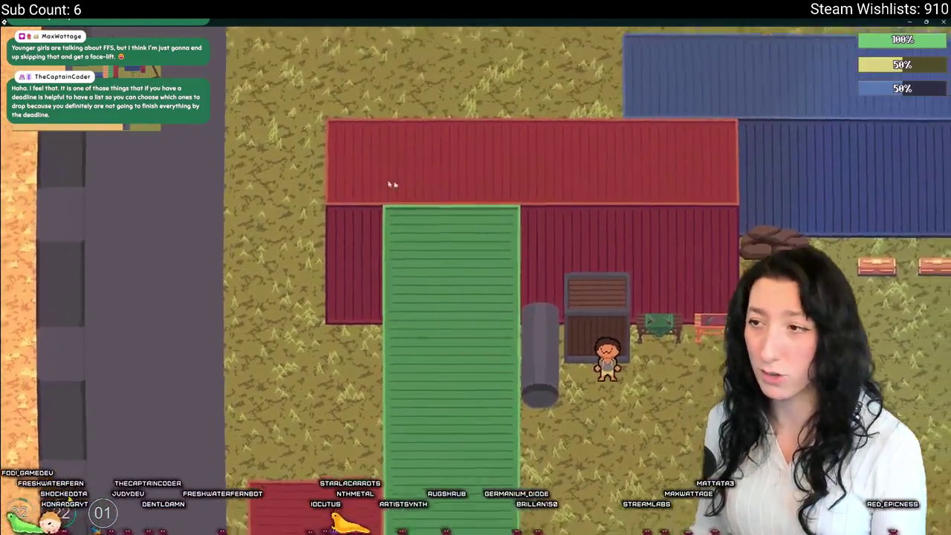
key(d)
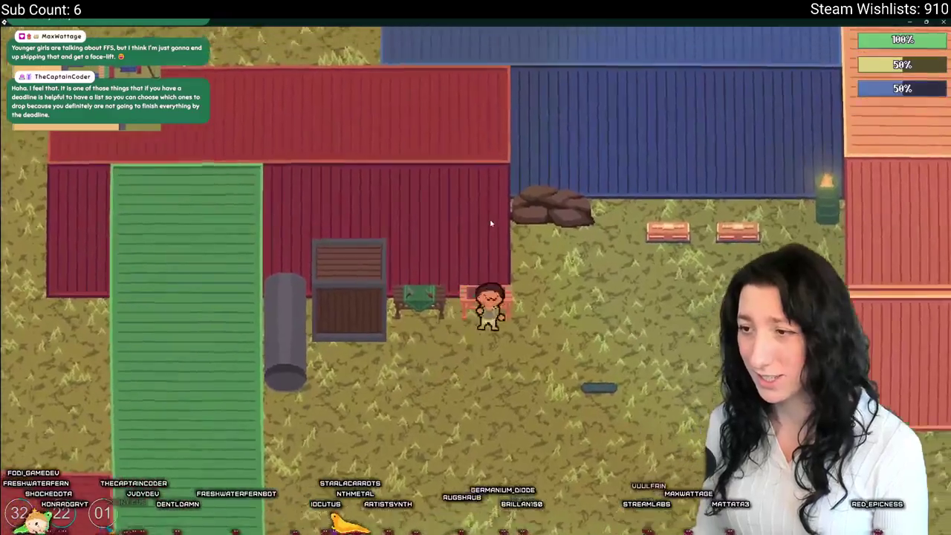
Step: Open crafting, drag the Makeshift Pistol to the fourth inventory row, then quit the game
key(e)
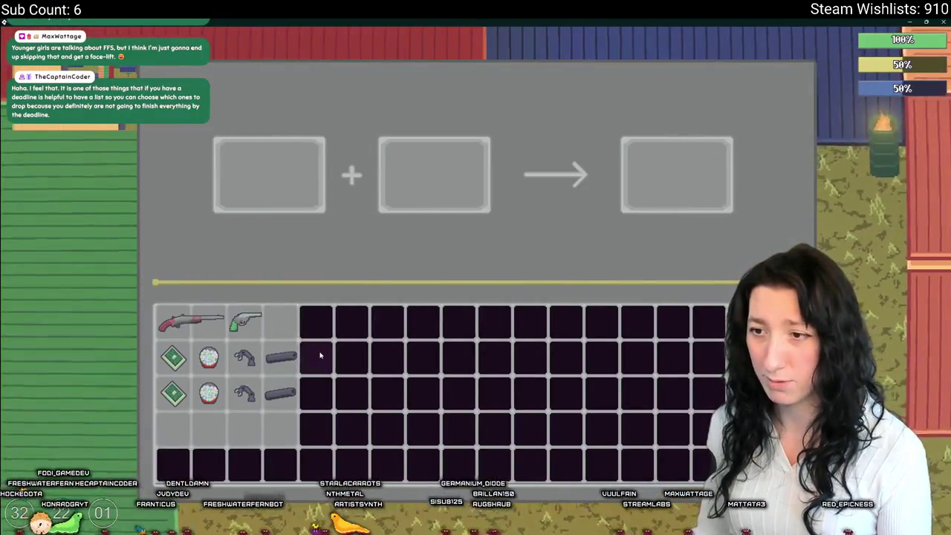
key(Escape)
key(e)
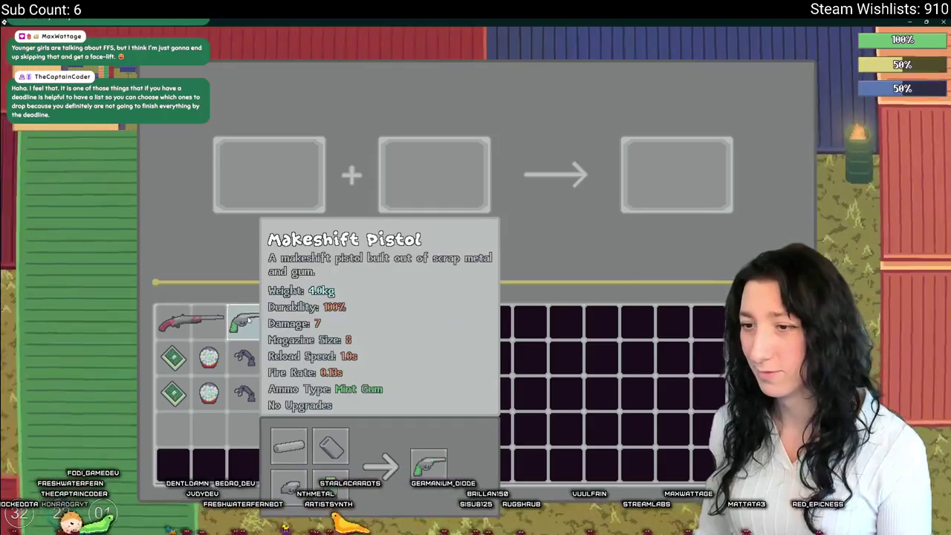
mouse_move(240, 338)
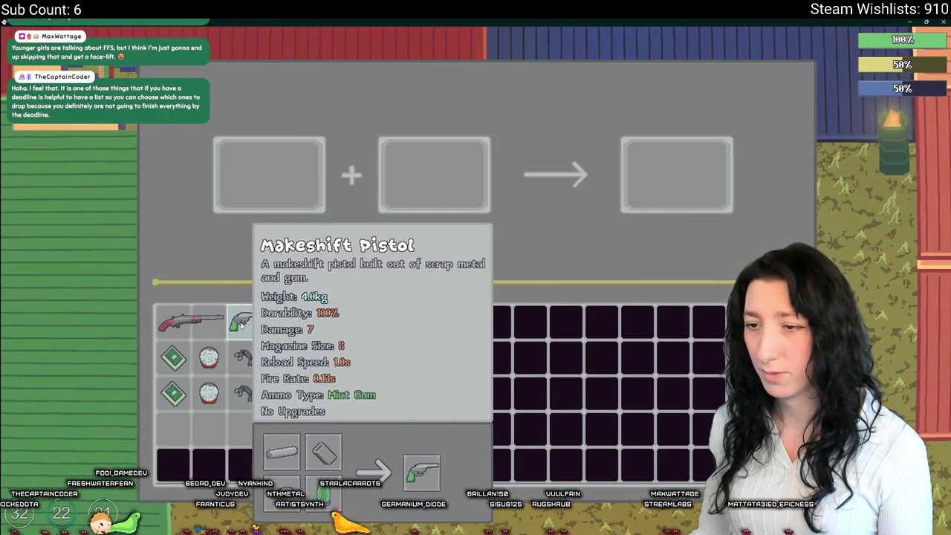
drag(241, 337, 245, 435)
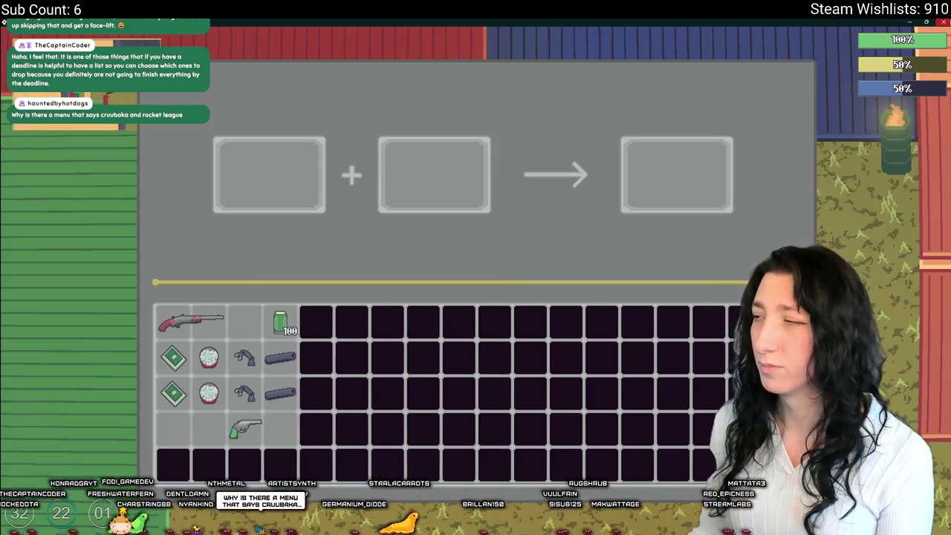
key(Escape)
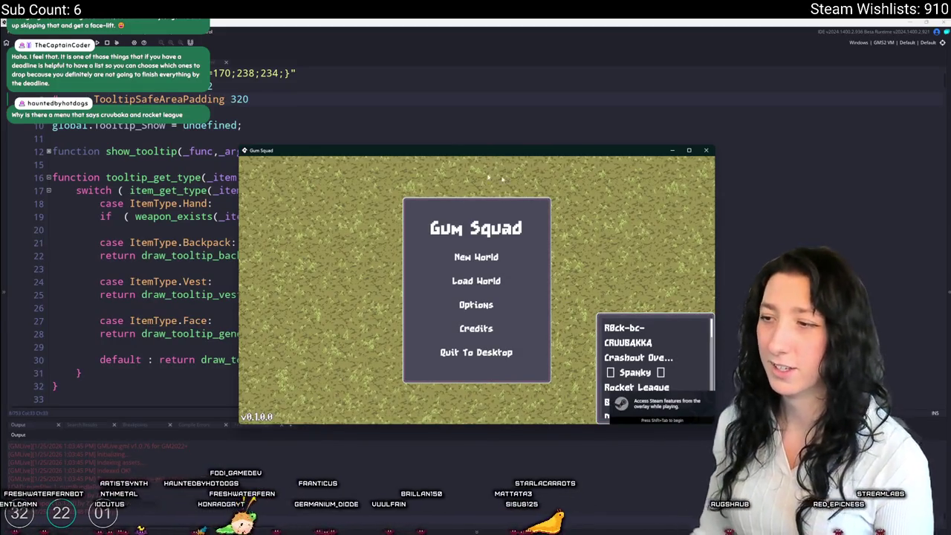
Step: Create a new world lobby to test the 320 padding
click(512, 258)
click(479, 282)
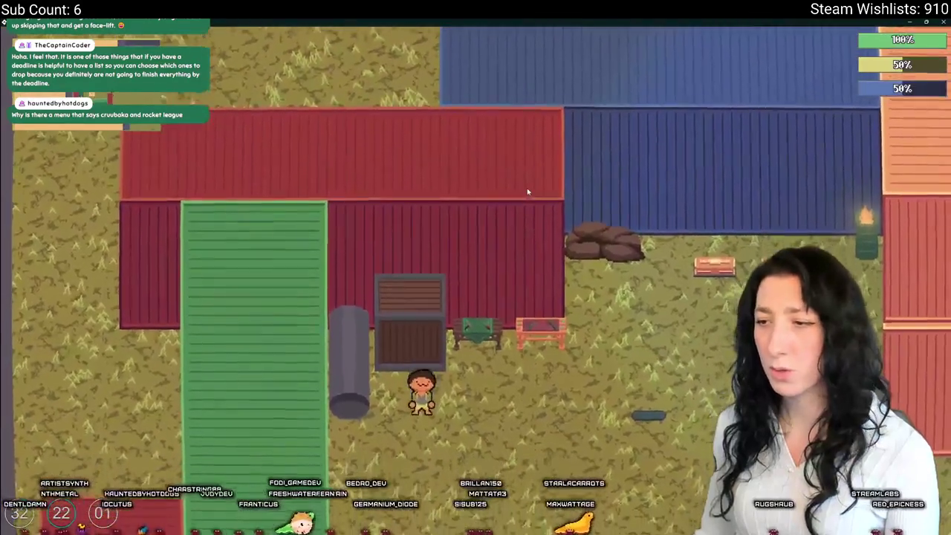
Step: Move the pistol to row 4, switch to windowed mode, then drag it into the first crafting slot
key(e)
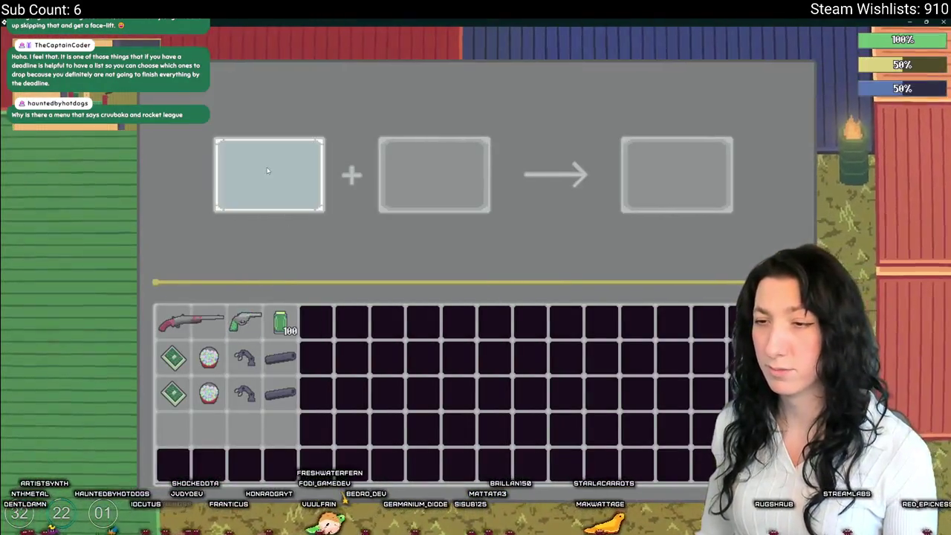
mouse_move(245, 321)
mouse_down()
mouse_move(244, 430)
mouse_move(172, 430)
mouse_up()
key(F11)
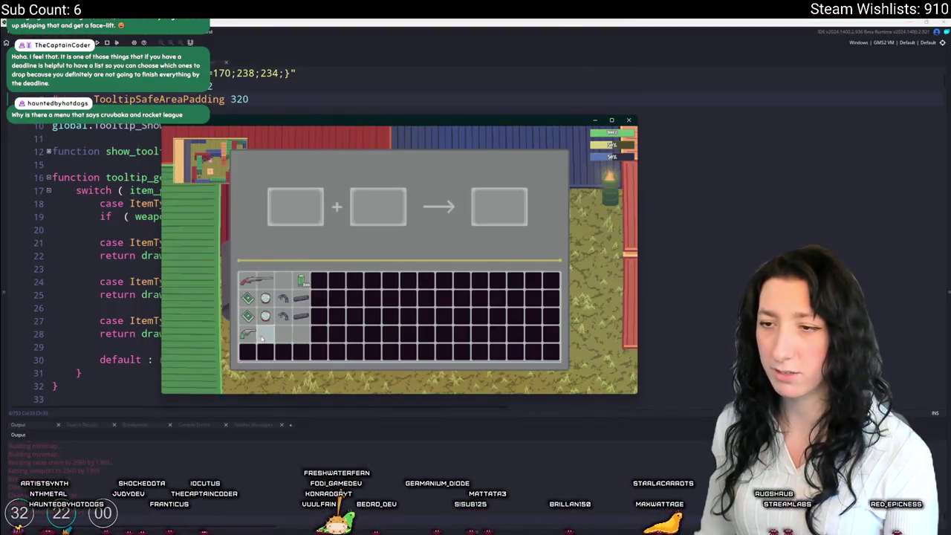
mouse_move(241, 340)
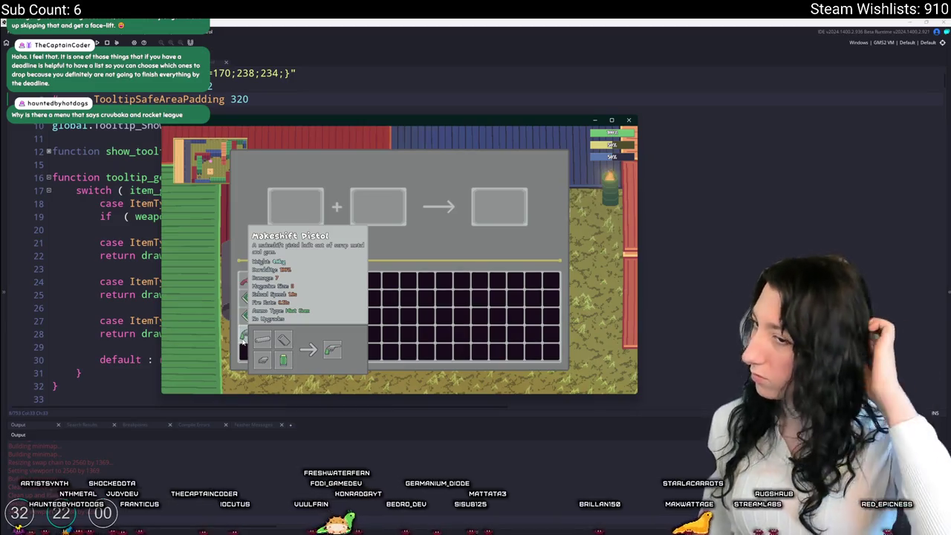
mouse_move(241, 341)
mouse_down()
mouse_move(264, 245)
mouse_move(303, 160)
mouse_move(295, 202)
mouse_up()
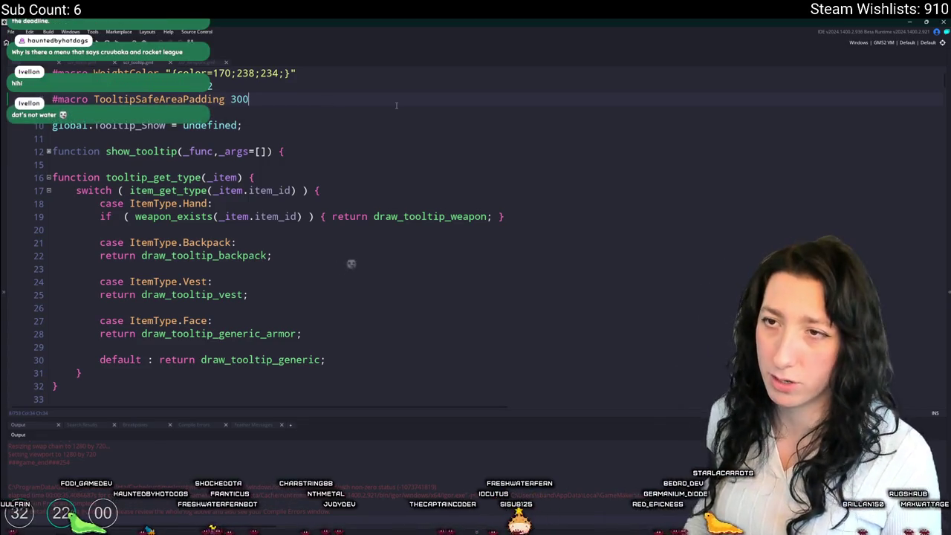
key(ctrl+t)
text(do)
key(Return)
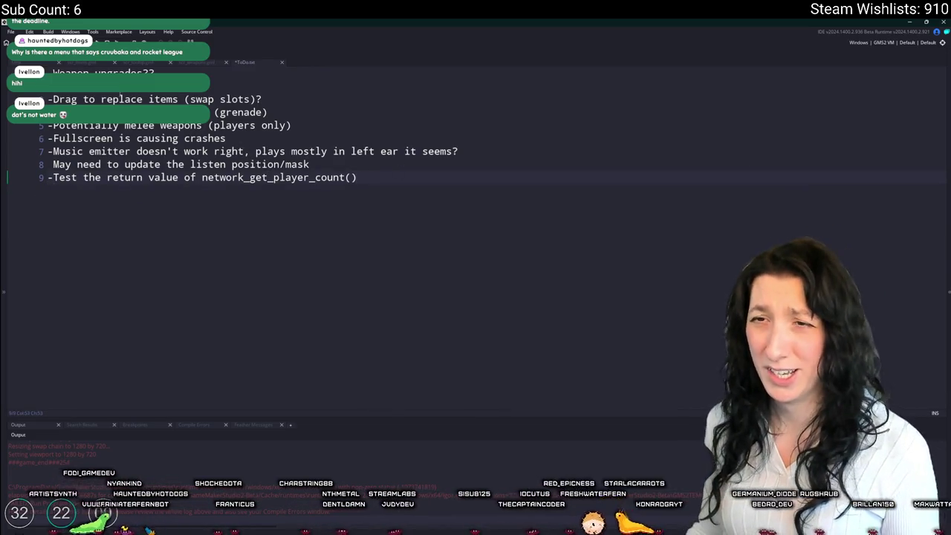
click(131, 72)
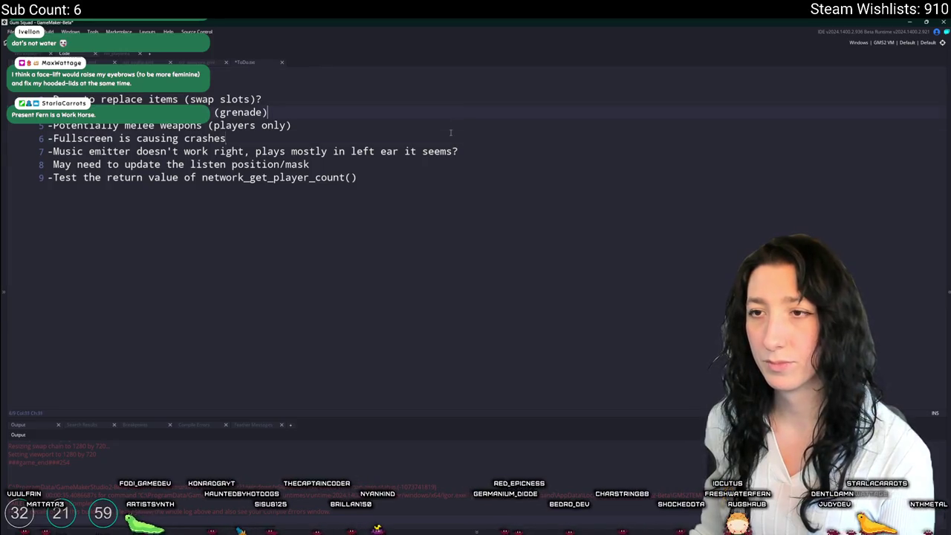
Step: Close the ToDo.txt and tooltip script tabs
middle_click(266, 62)
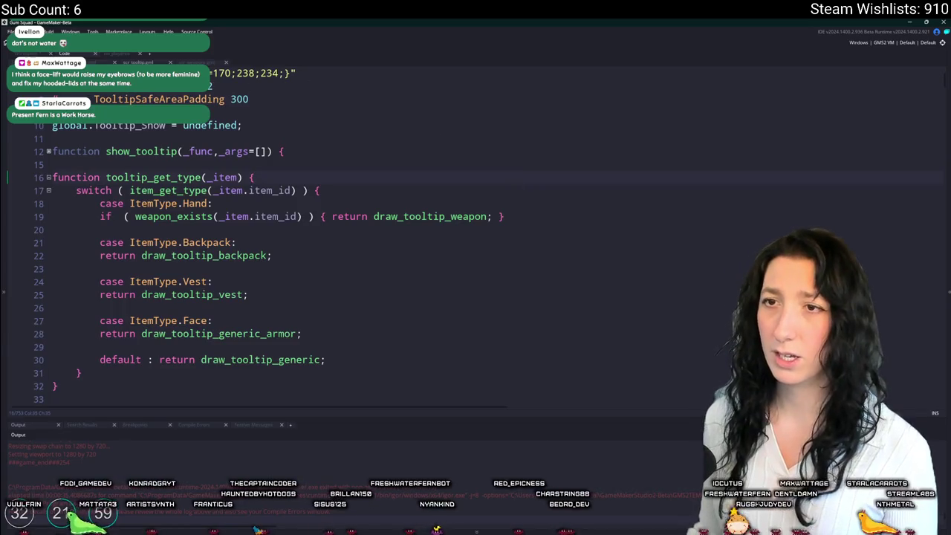
middle_click(147, 63)
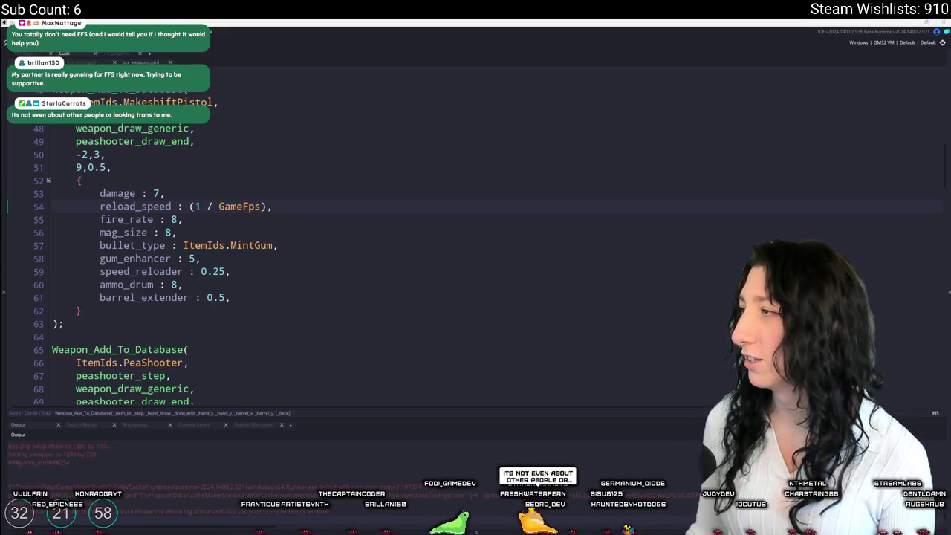
Step: Switch to the Edge window showing the Crimson Chin image
key(alt+Tab)
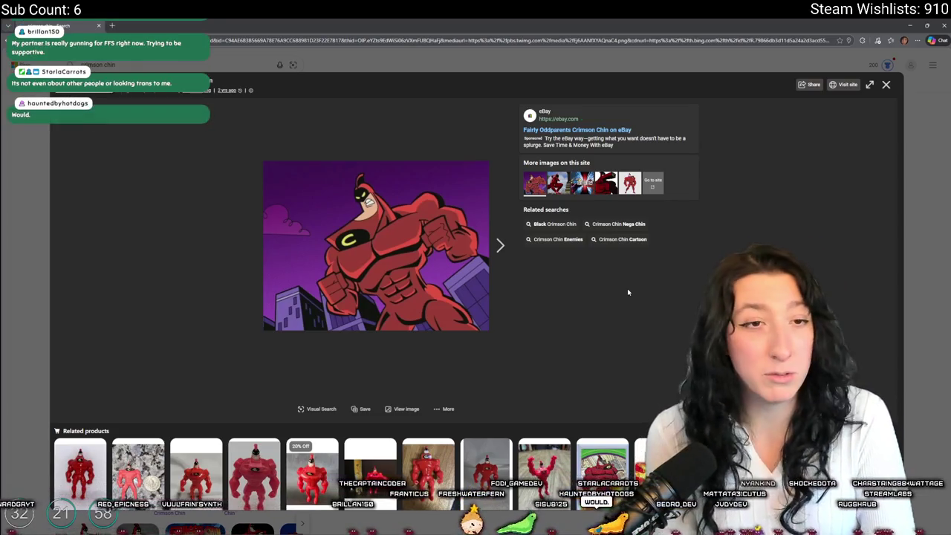
Step: Switch from the Crimson Chin image in Edge back to GameMaker's weapons script
key(alt+Tab)
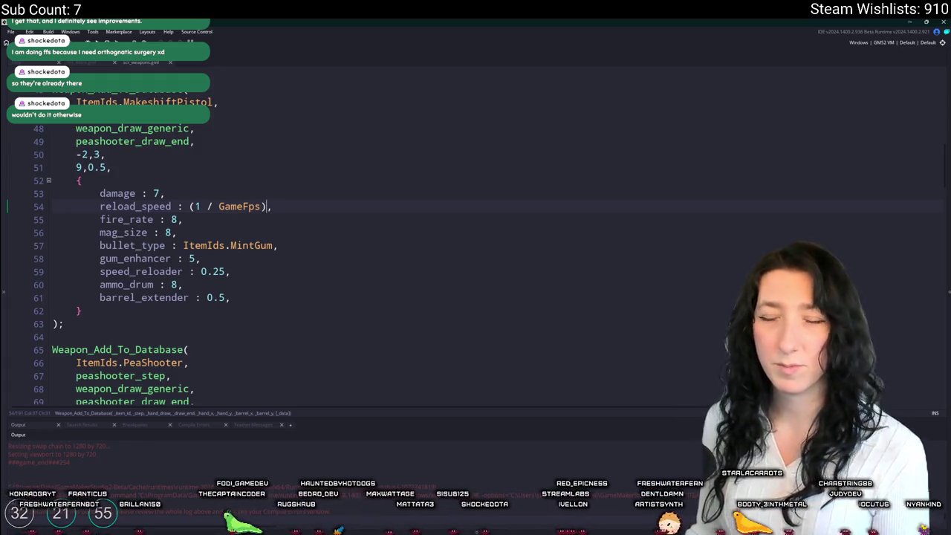
Step: In the inventory menu script, delete the _item2 and _item3 assignment lines
key(ctrl+Tab)
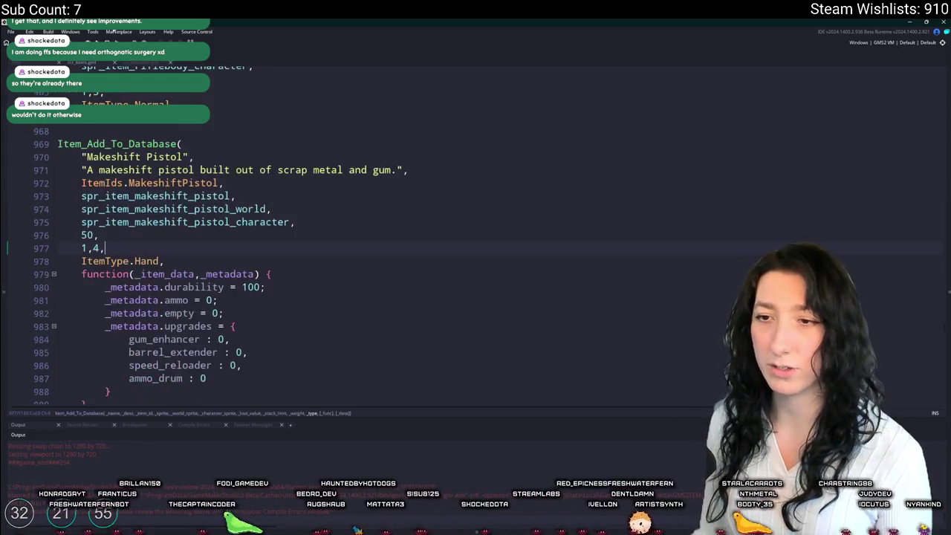
scroll(327, 215, down, 2)
click(328, 216)
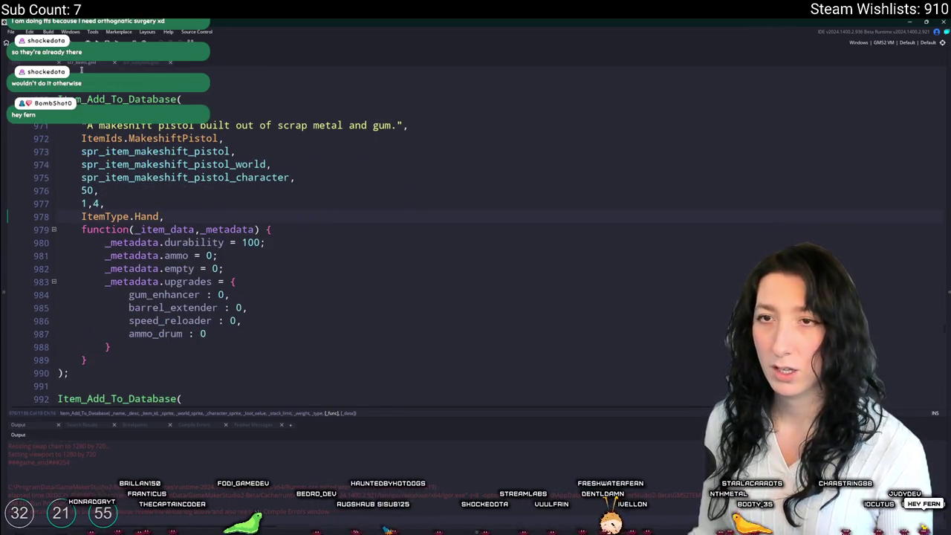
key(ctrl+Tab)
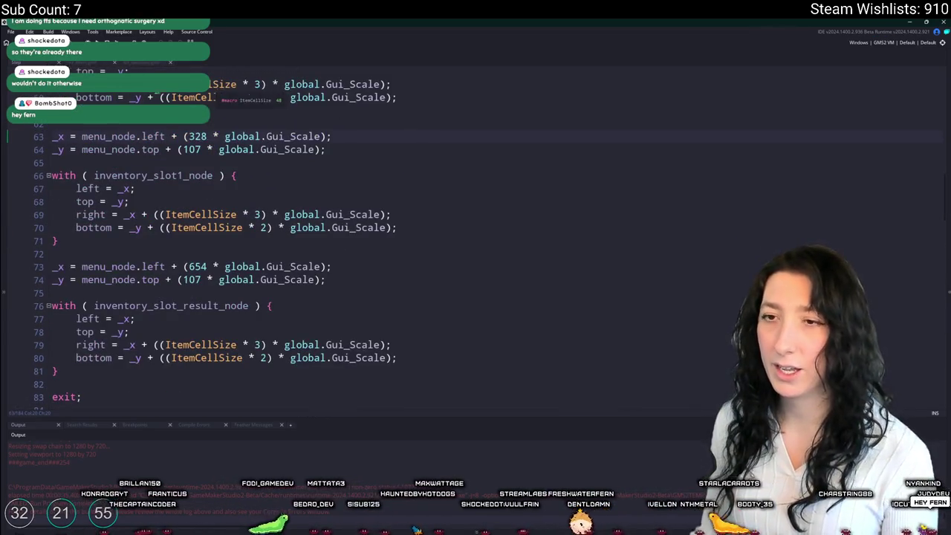
scroll(189, 211, up, 1)
scroll(189, 210, down, 10)
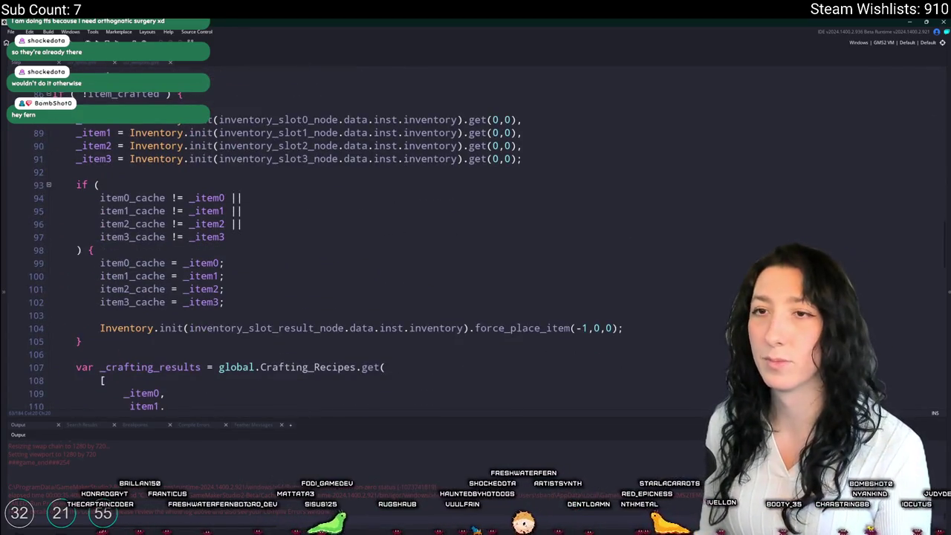
scroll(402, 213, up, 2)
drag(527, 213, 532, 193)
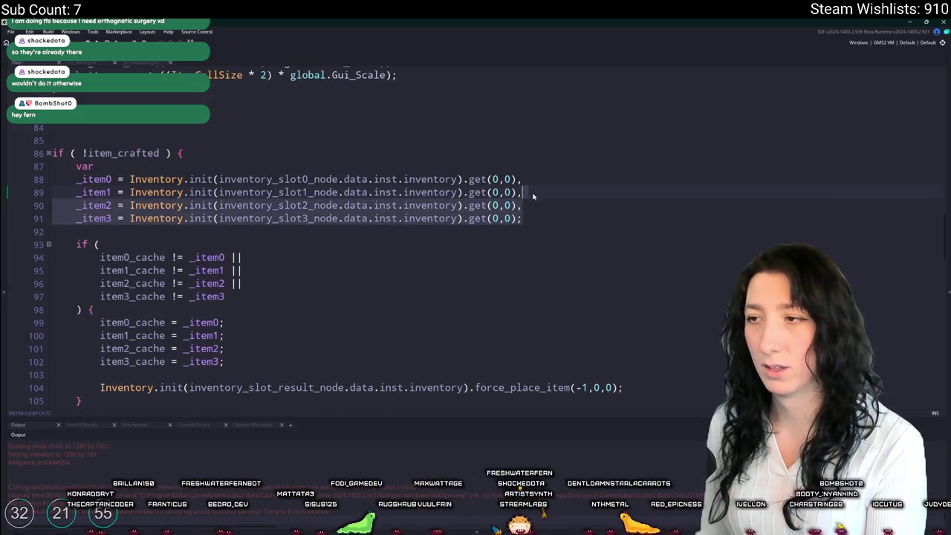
key(BackSpace)
Step: Remove the item2_cache and item3_cache conditions, the trailing ||, and their cache assignments
drag(255, 261, 247, 245)
key(BackSpace)
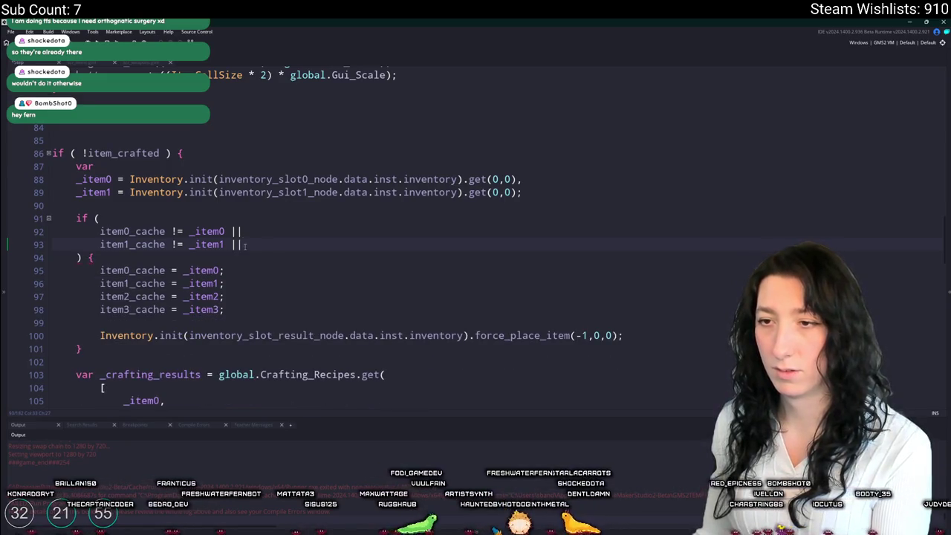
key(BackSpace)
key(BackSpace)
key(BackSpace)
drag(249, 310, 240, 283)
key(BackSpace)
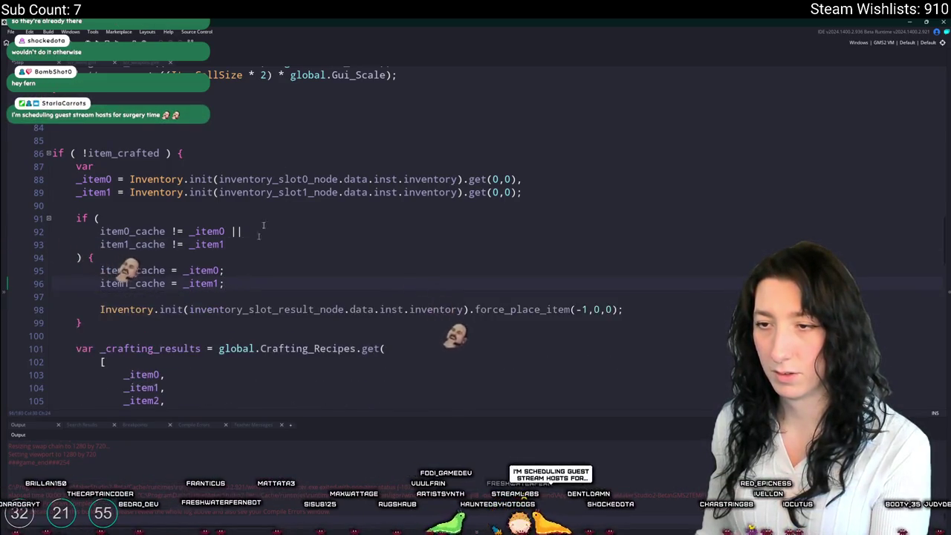
Step: Drop _item2 and _item3 from the recipe lookup array after checking force_place_item
click(569, 309)
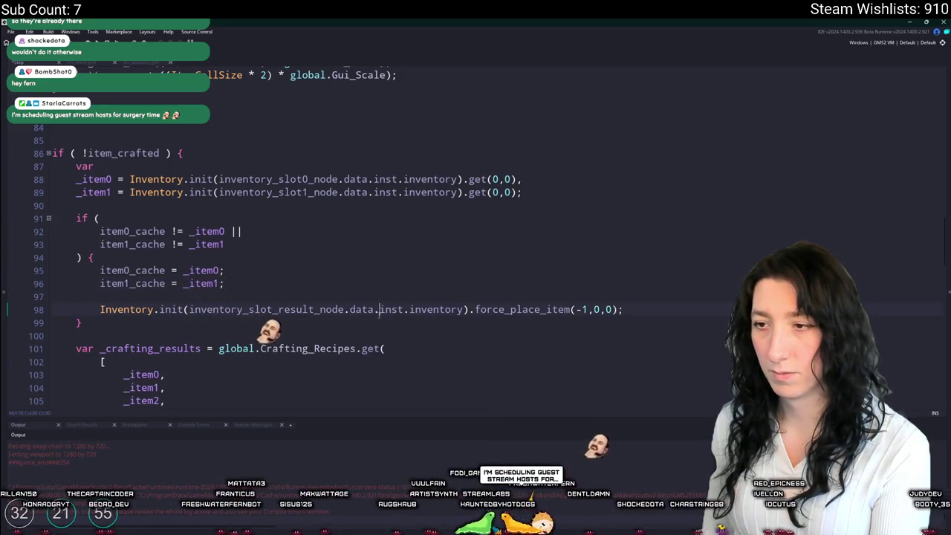
click(509, 309)
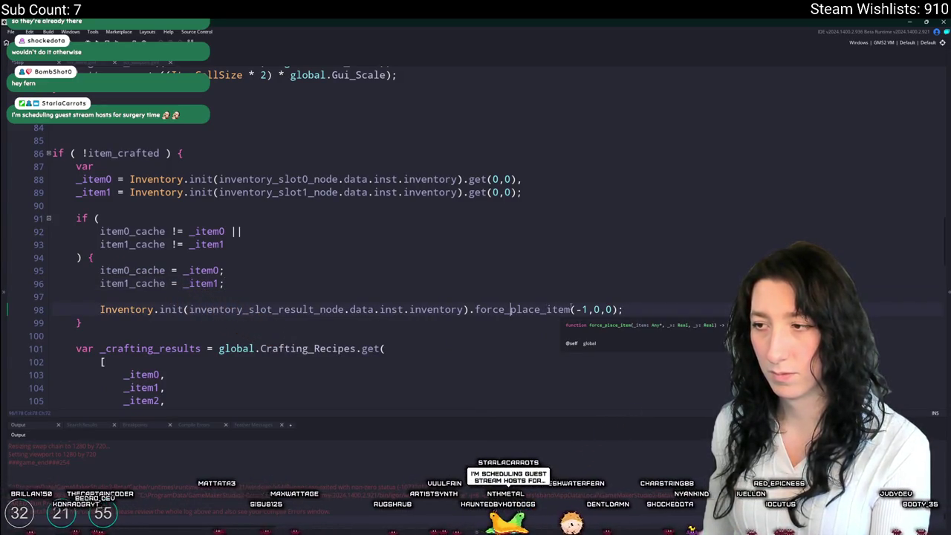
scroll(338, 288, down, 3)
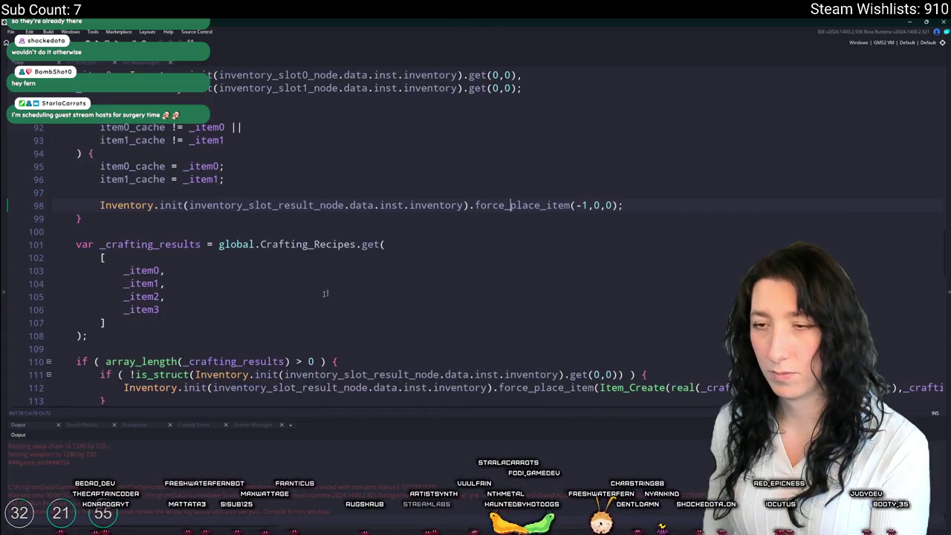
drag(215, 309, 218, 281)
key(BackSpace)
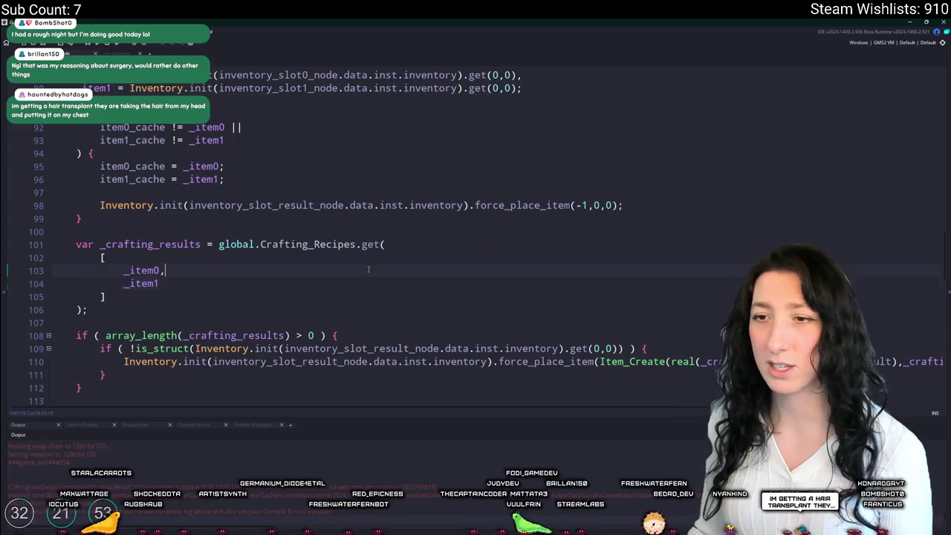
Step: Delete the early exit; line and its surrounding blank lines
click(383, 236)
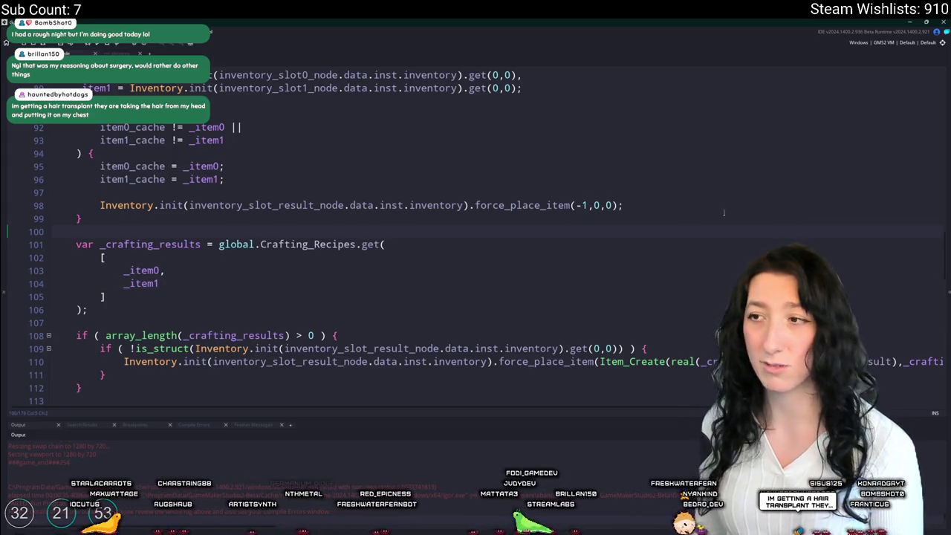
scroll(720, 205, up, 5)
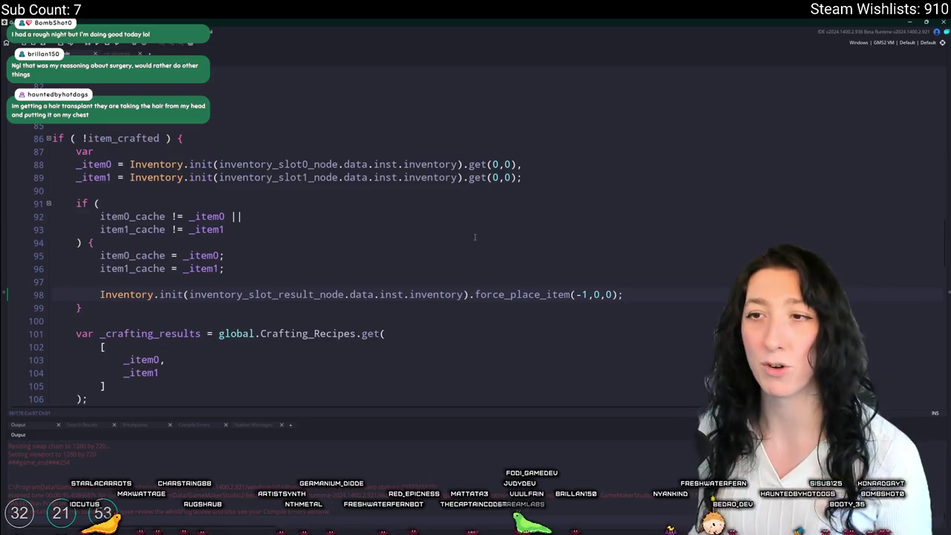
scroll(475, 312, down, 2)
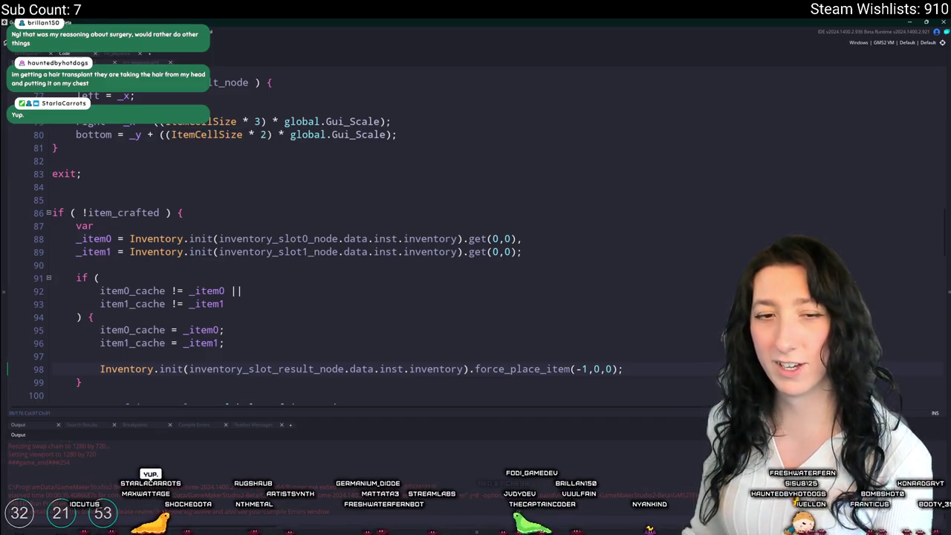
drag(70, 152, 83, 178)
key(BackSpace)
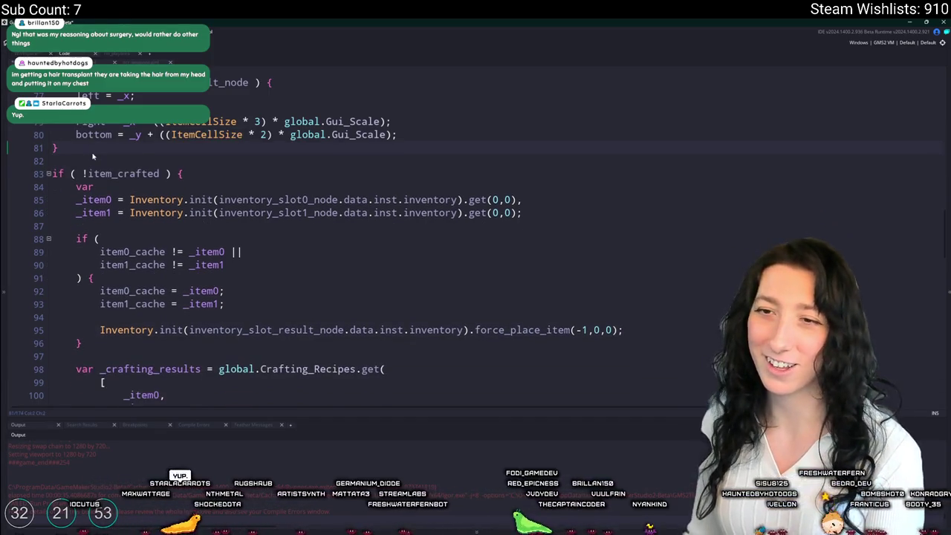
Step: Review the _crafting_results recipe lookup statement and place the caret at its end
scroll(406, 265, down, 2)
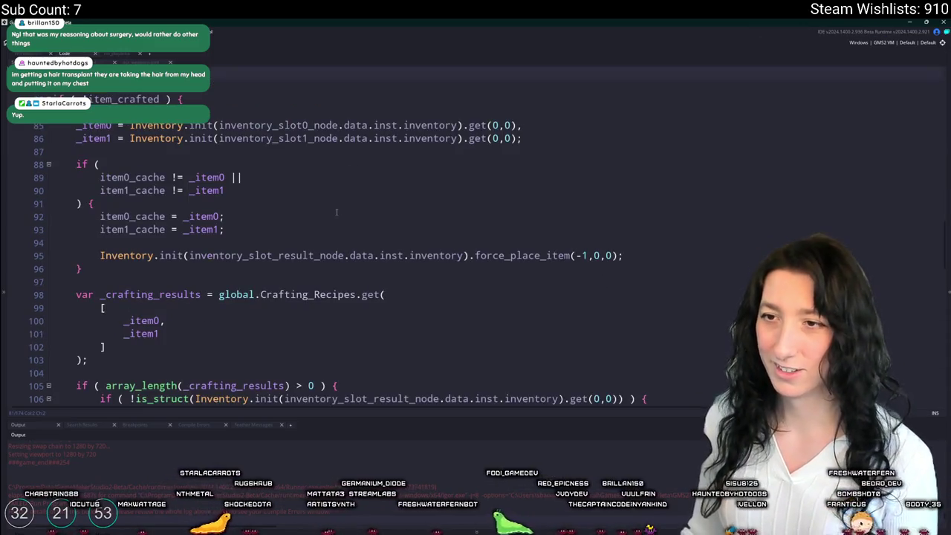
scroll(365, 243, down, 3)
scroll(364, 242, down, 6)
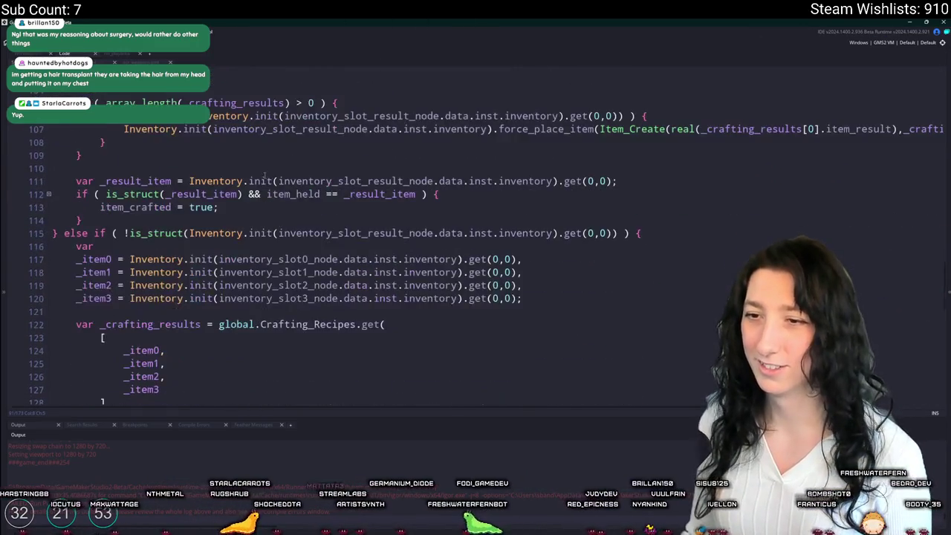
scroll(312, 259, up, 4)
scroll(312, 259, up, 2)
scroll(313, 259, down, 2)
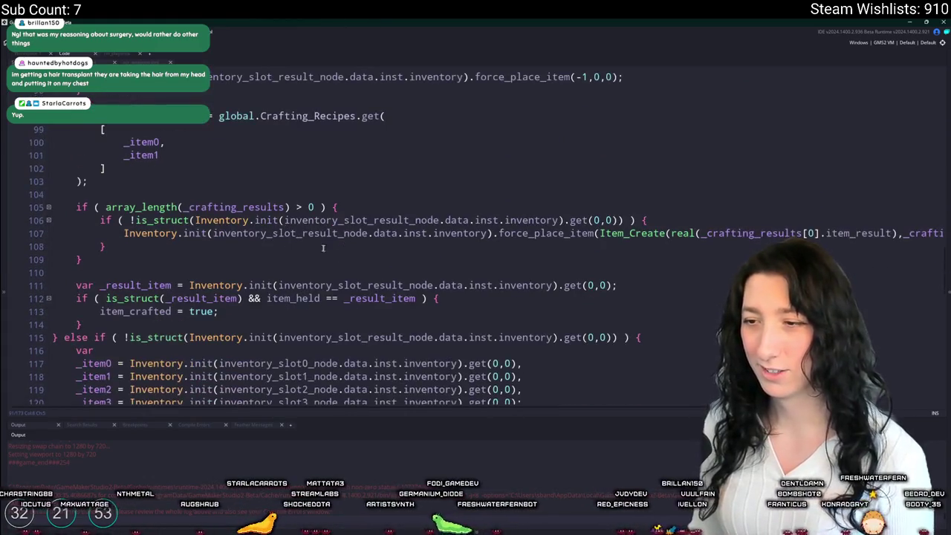
scroll(334, 186, up, 1)
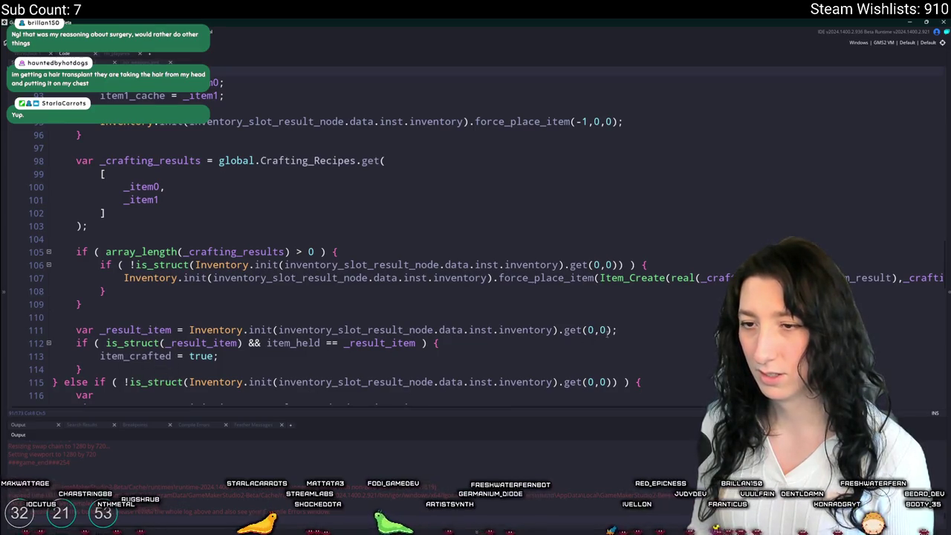
scroll(605, 222, up, 1)
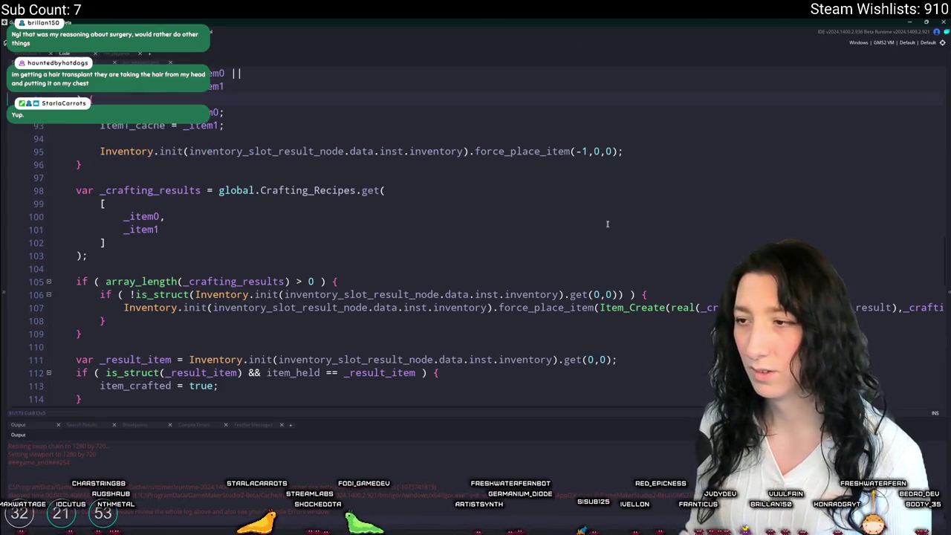
scroll(122, 220, up, 1)
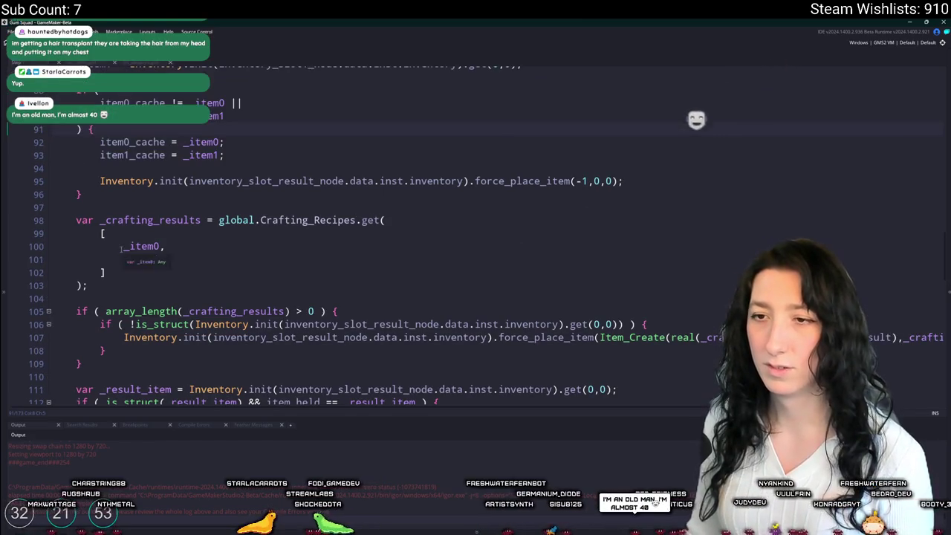
text(_item1)
scroll(654, 179, down, 2)
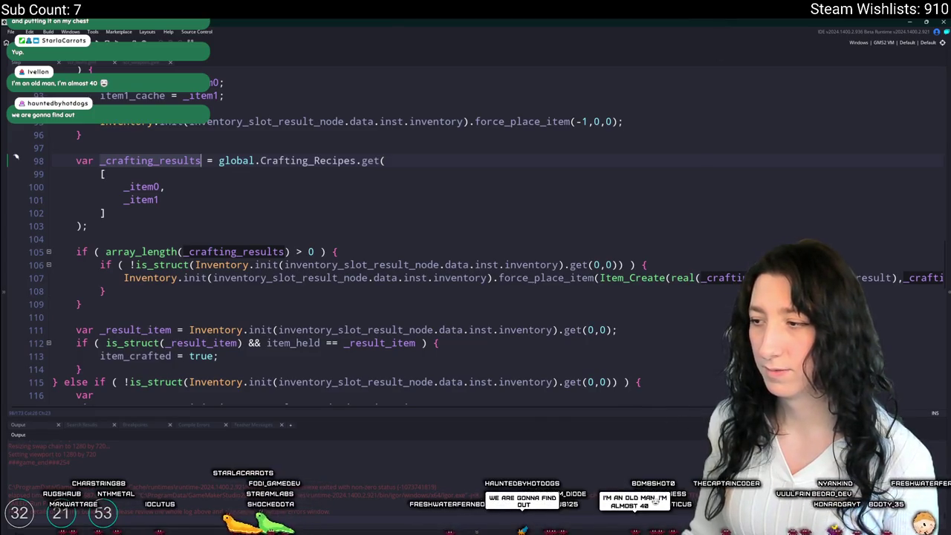
click(88, 226)
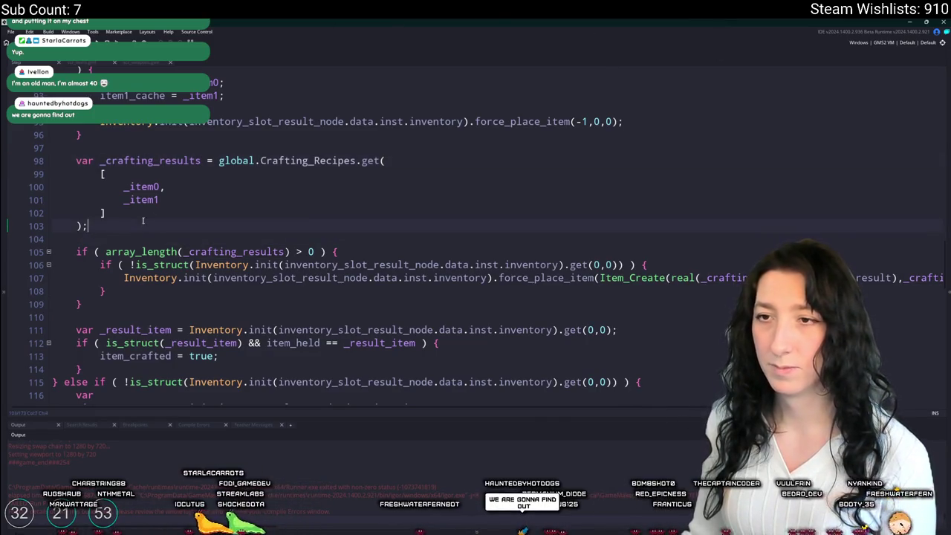
mouse_move(88, 226)
mouse_down()
mouse_move(54, 195)
mouse_move(75, 159)
mouse_up()
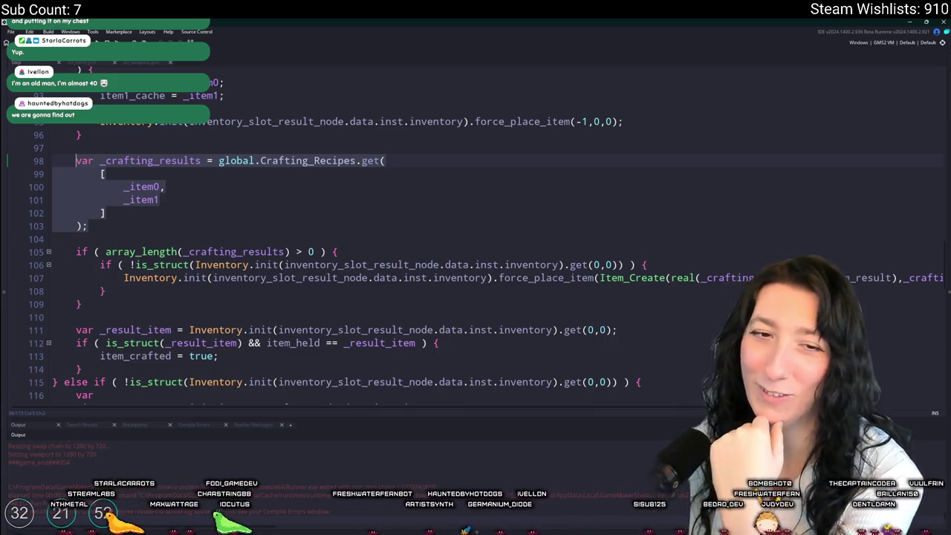
click(127, 225)
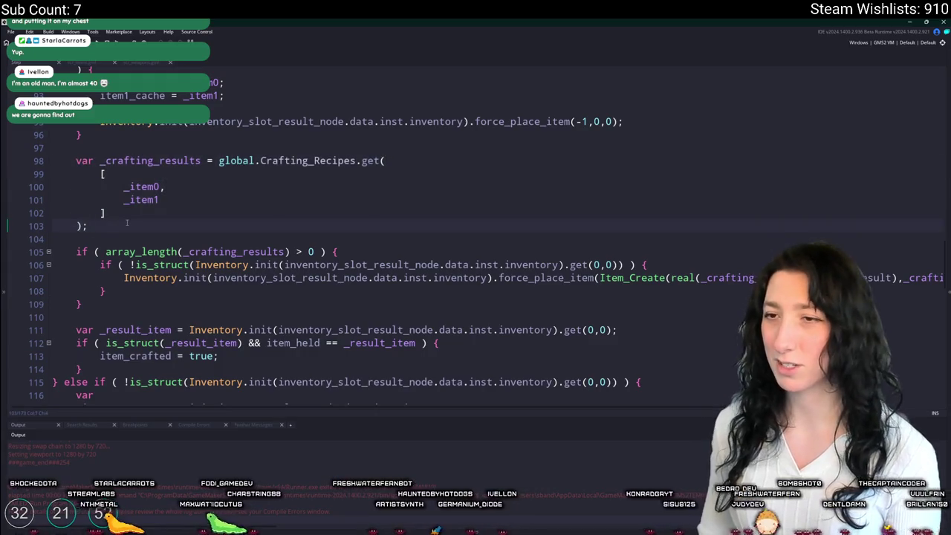
Step: Add line 104 below the lookup reading 'if ( _item0 ==' with a correct == operator
key(Return)
text(if )
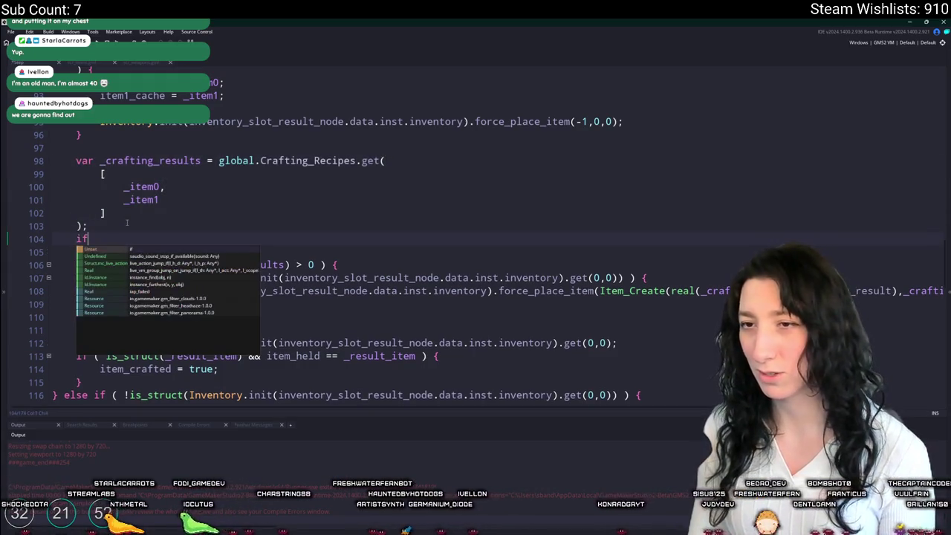
text(( _)
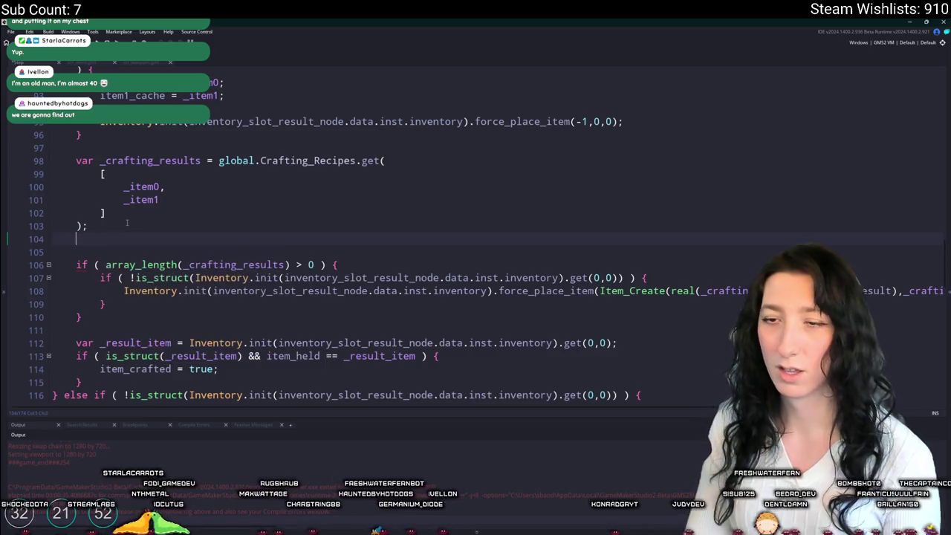
text(item0 )
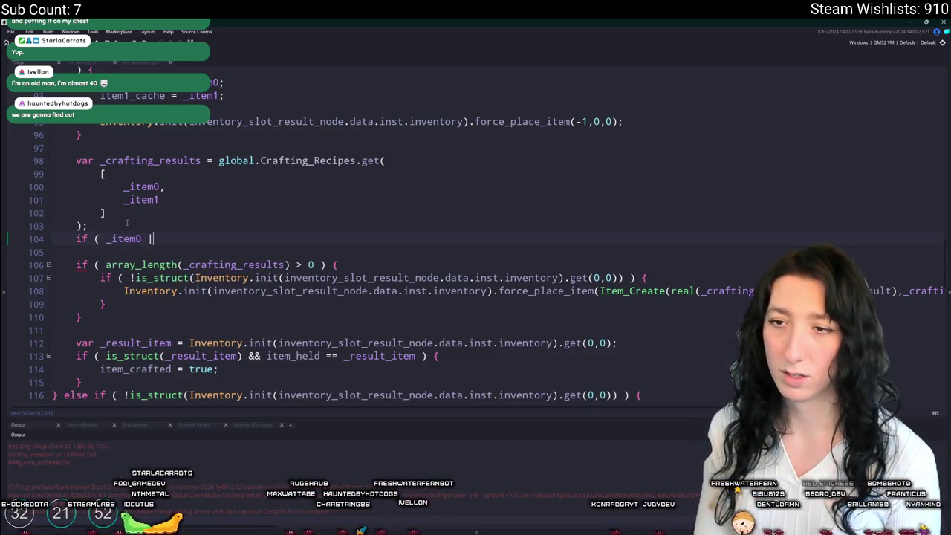
text(==)
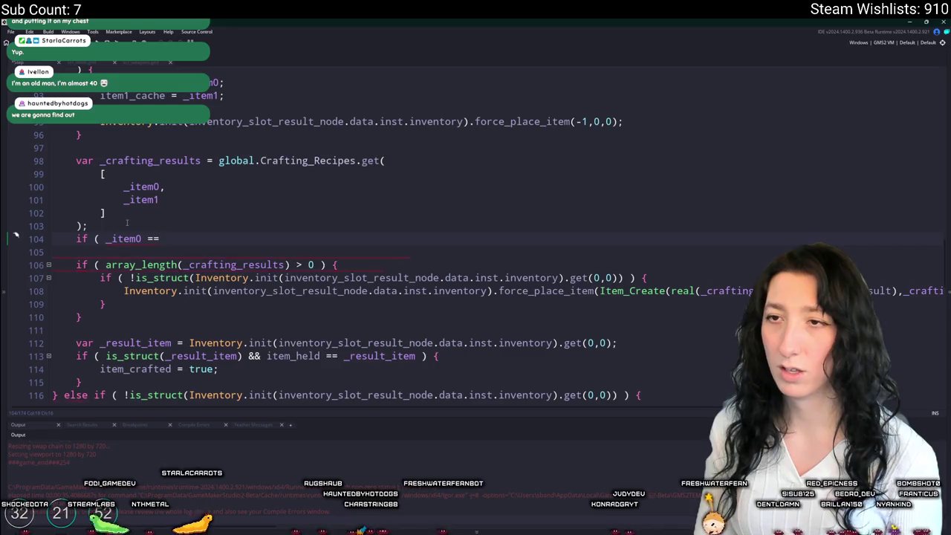
key(BackSpace)
key(BackSpace)
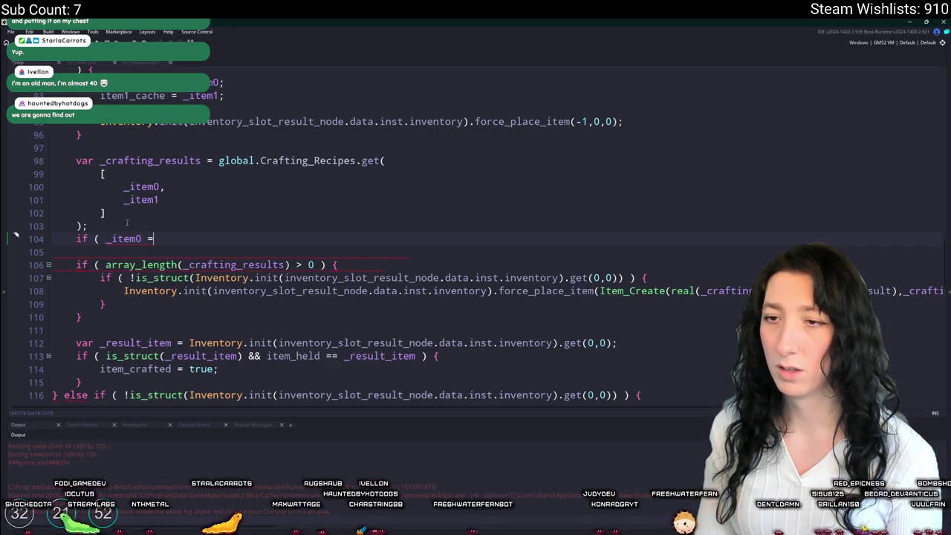
text(=)
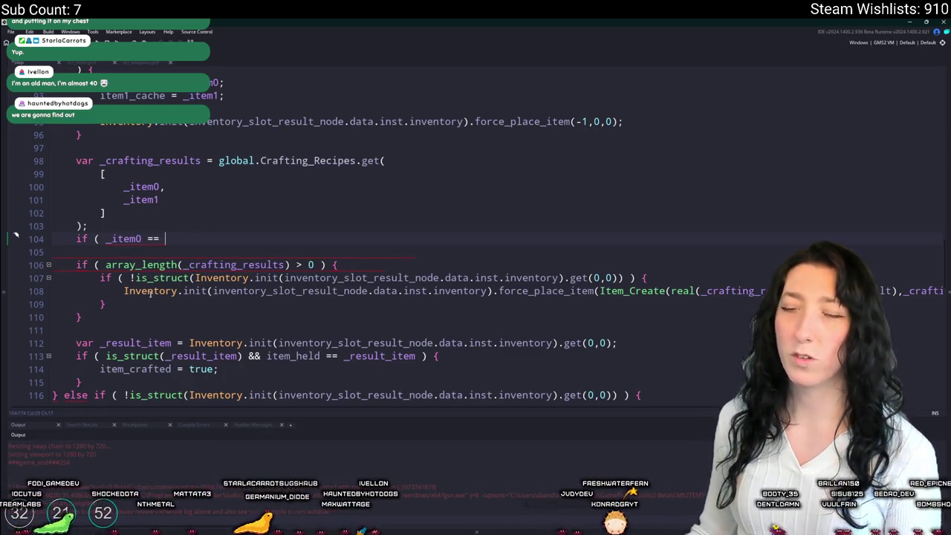
drag(174, 239, 187, 228)
click(186, 238)
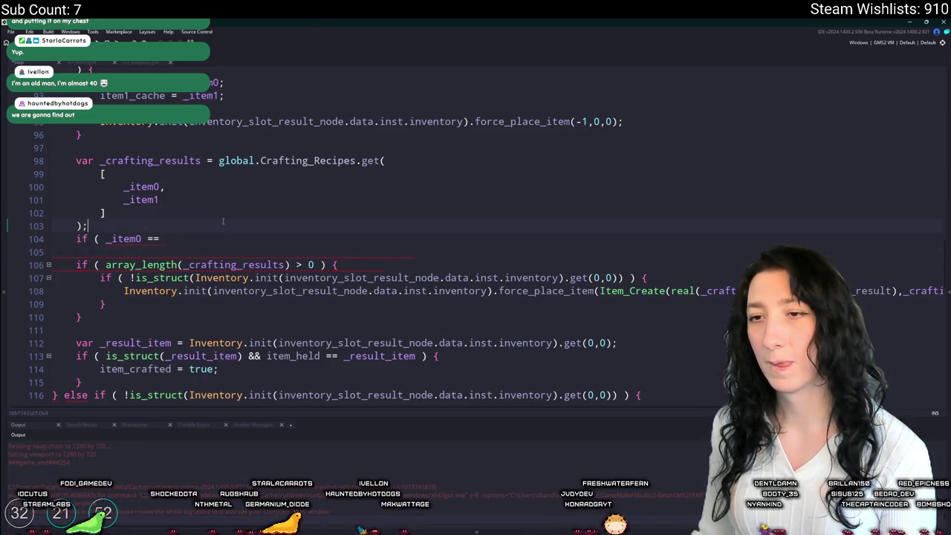
drag(223, 233, 225, 227)
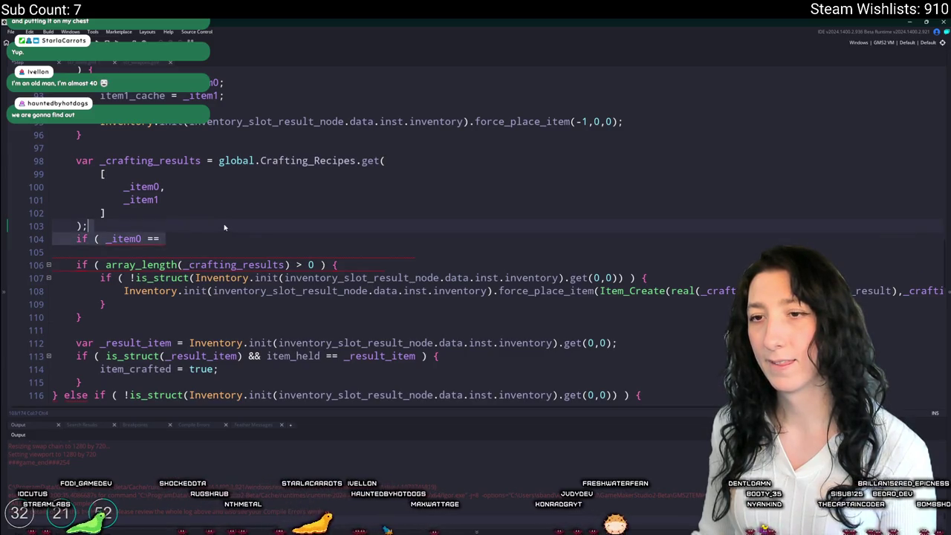
click(224, 230)
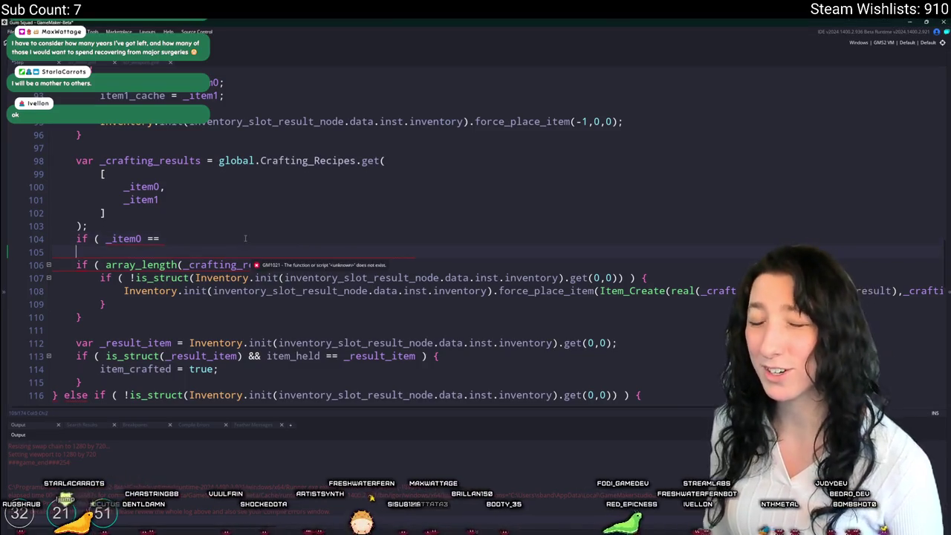
Step: Delete the _crafting_results lookup block so 'if ( _item0 ==' moves up to line 98
scroll(188, 238, up, 1)
drag(104, 273, 54, 190)
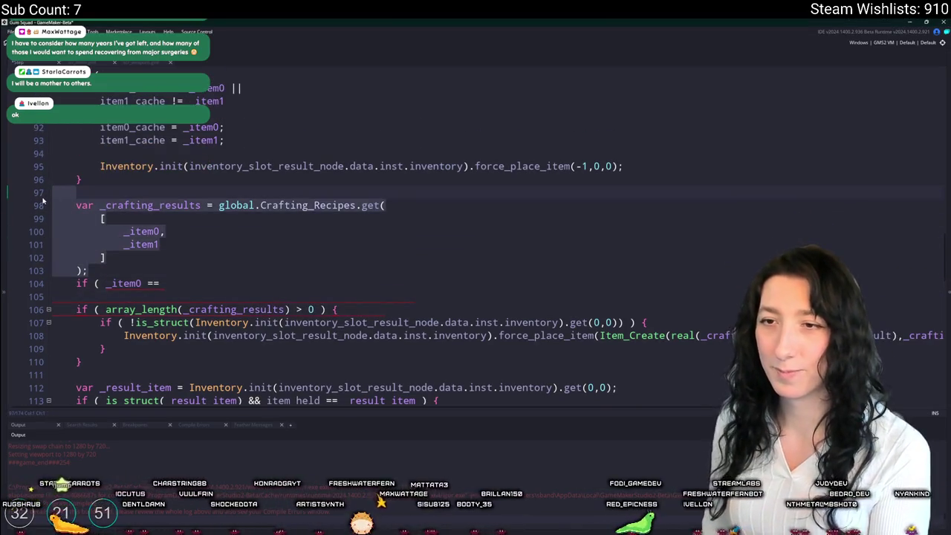
key(BackSpace)
scroll(15, 202, up, 1)
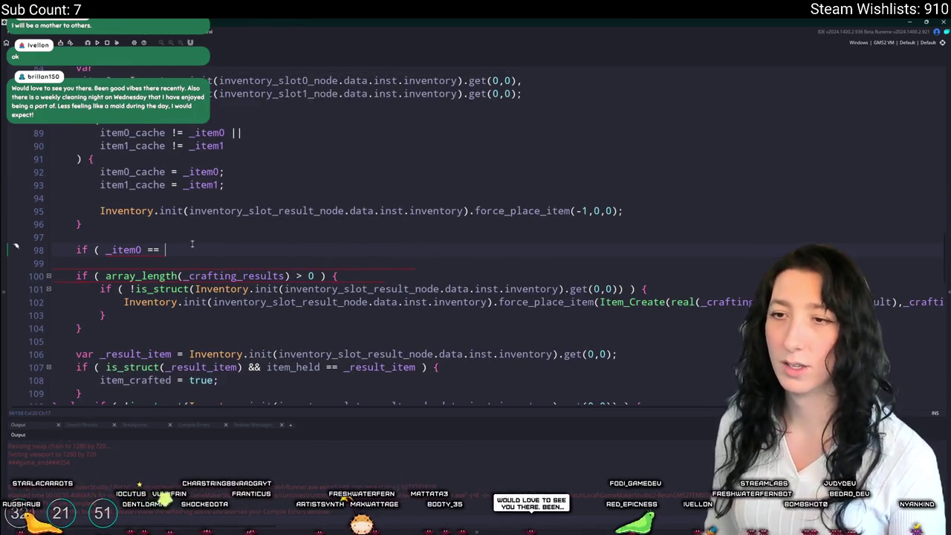
click(71, 250)
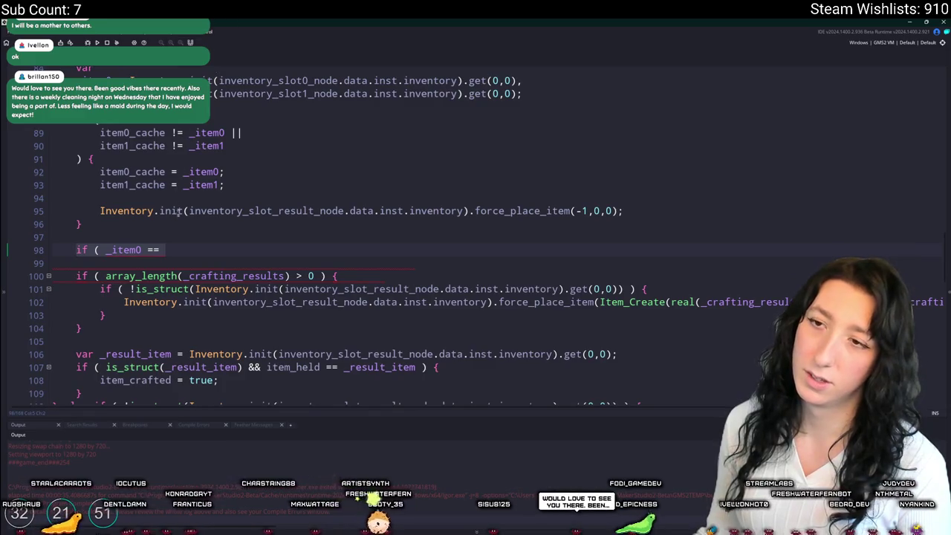
scroll(178, 211, up, 1)
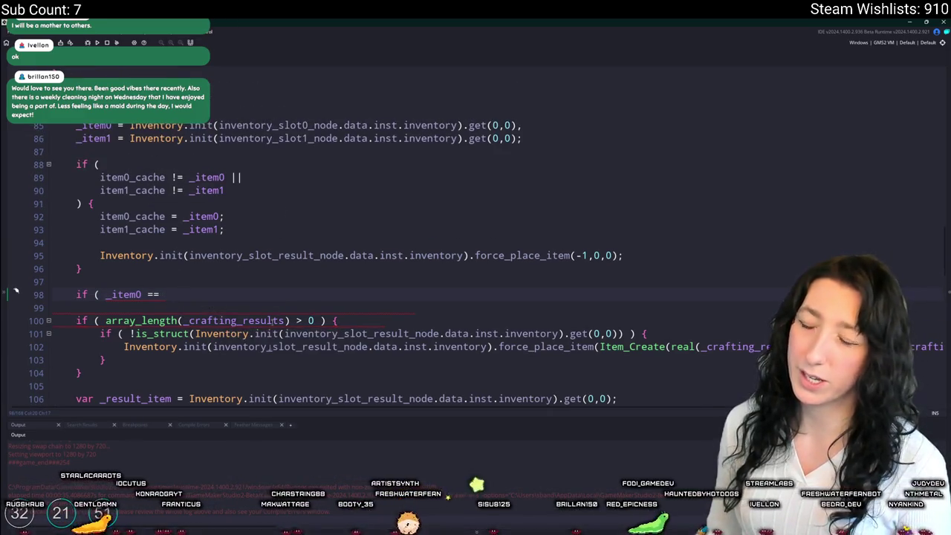
click(73, 296)
key(Right)
key(Right)
key(Right)
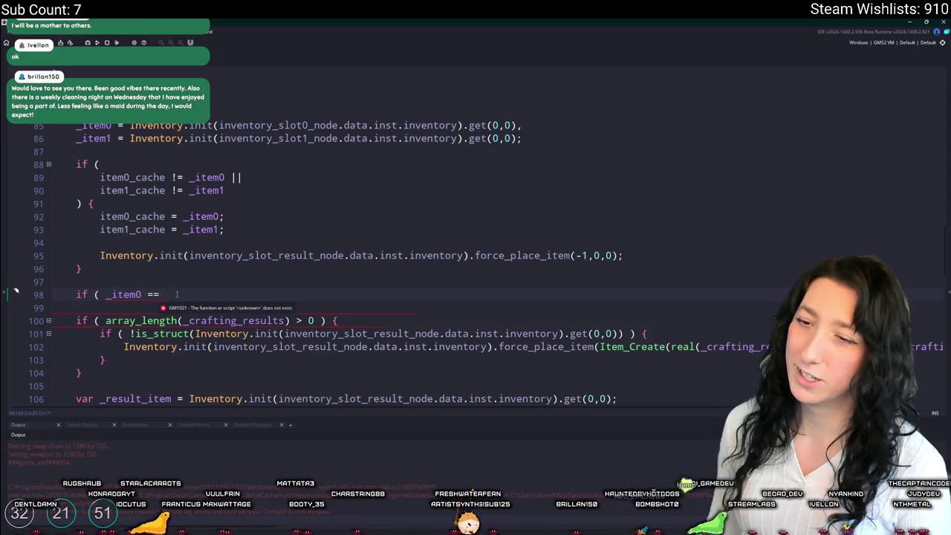
scroll(176, 294, down, 1)
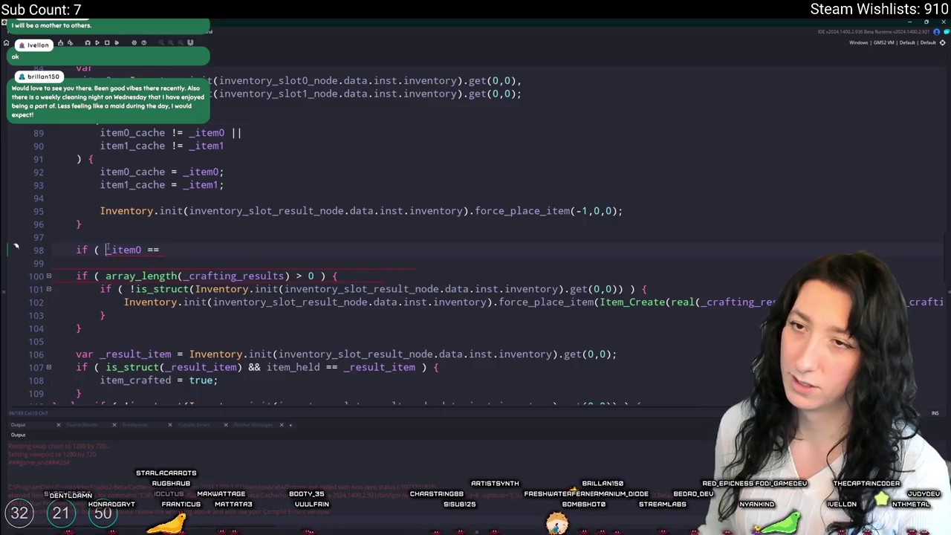
Step: Rewrite line 98 as is_struct(_item0) && item_get_type(_item0) == ItemType comparison
scroll(108, 249, up, 2)
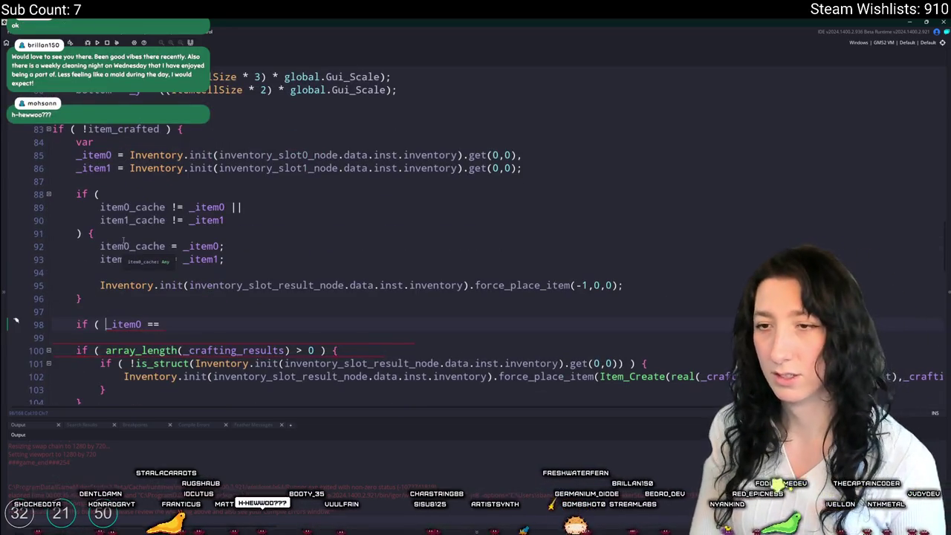
text(is_struct))
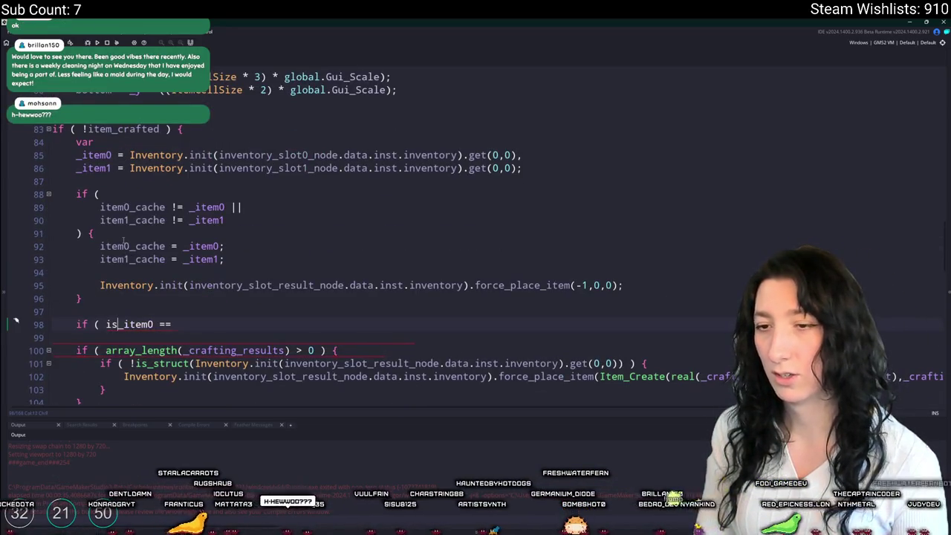
key(BackSpace)
text(()
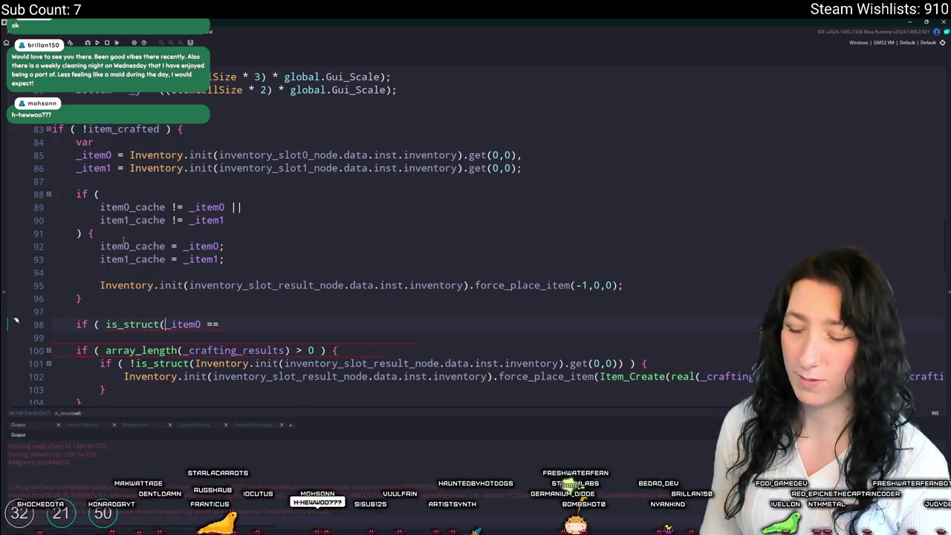
key(BackSpace)
key(BackSpace)
key(BackSpace)
text())
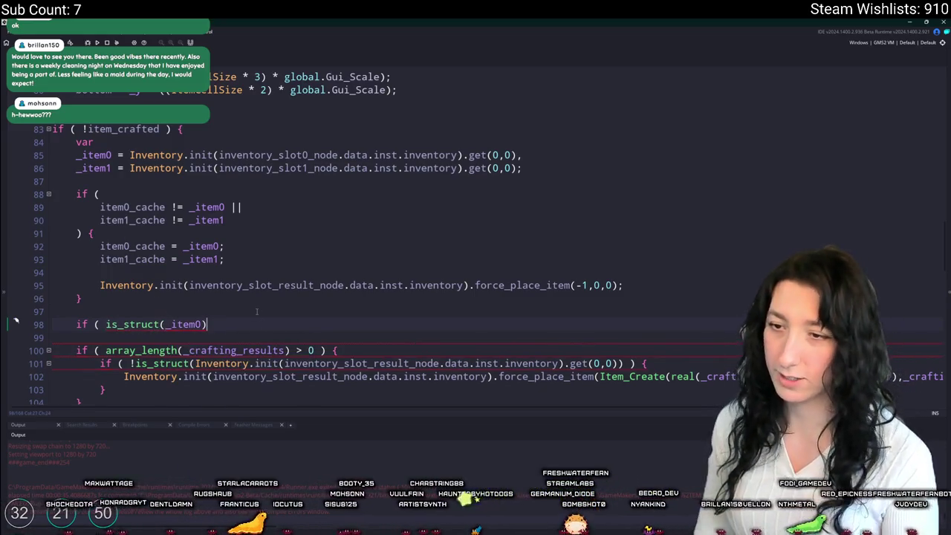
text( && _)
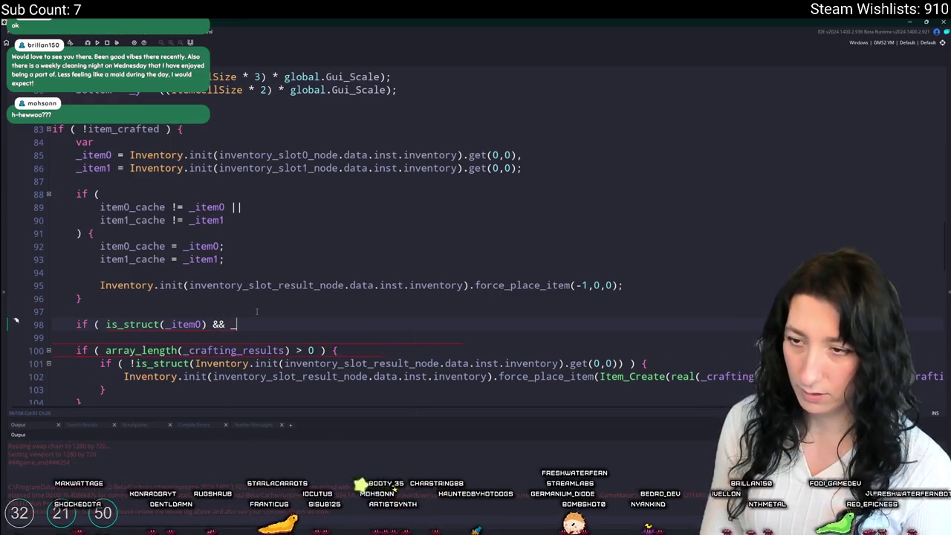
key(BackSpace)
text(item_g)
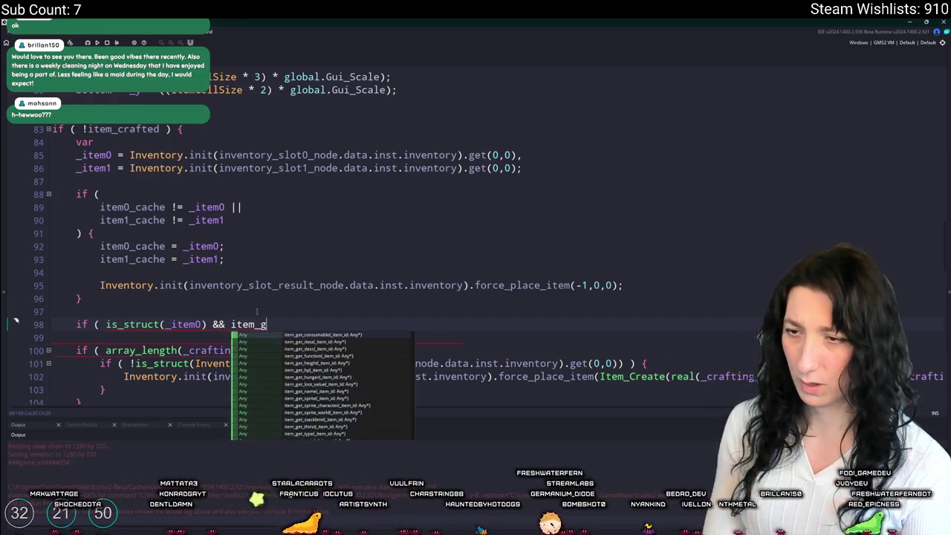
text(et_type(_item0) == )
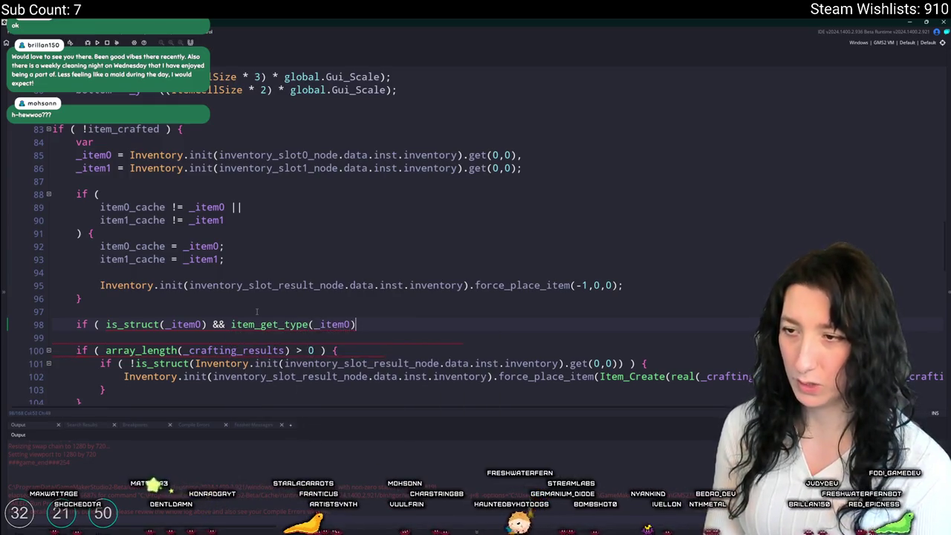
text(Item)
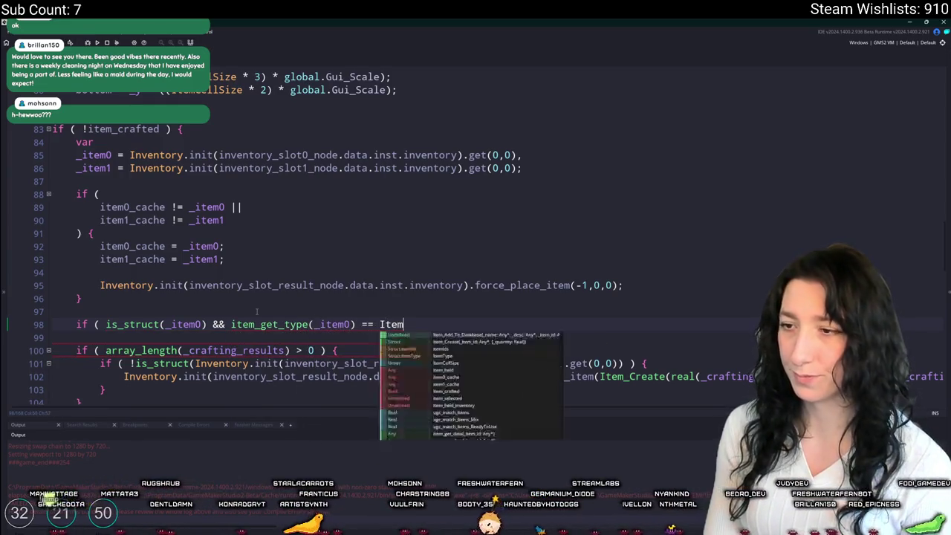
text(Type.Weapon)
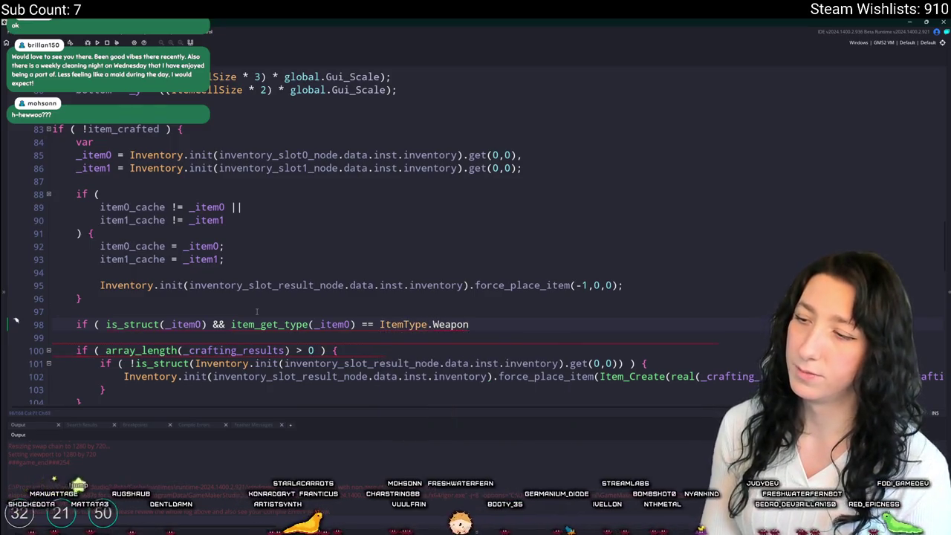
Step: Set the compared type to ItemType.Hand via autocomplete and append && item_get_data
key(BackSpace)
key(BackSpace)
key(BackSpace)
key(Down)
key(Down)
key(Down)
key(Up)
key(Up)
key(Up)
key(Down)
key(Return)
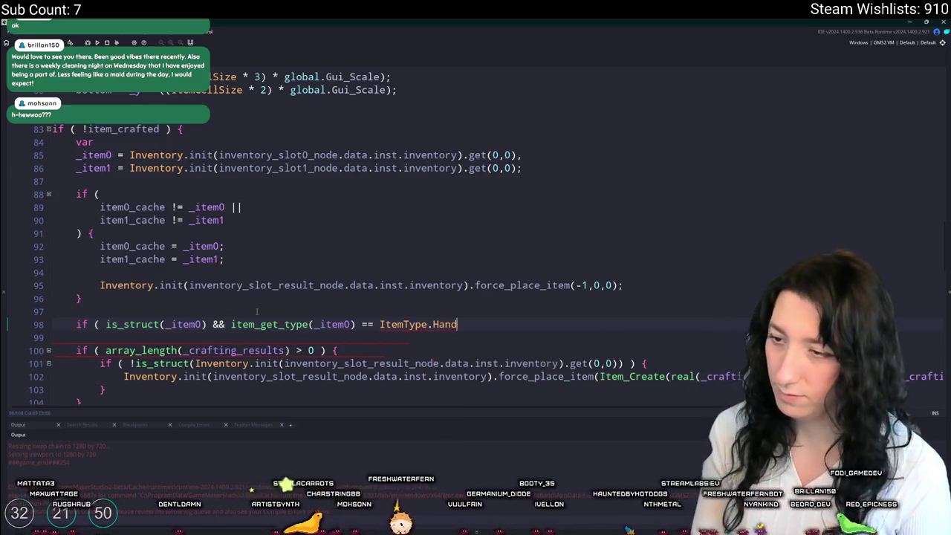
text(&& item_get)
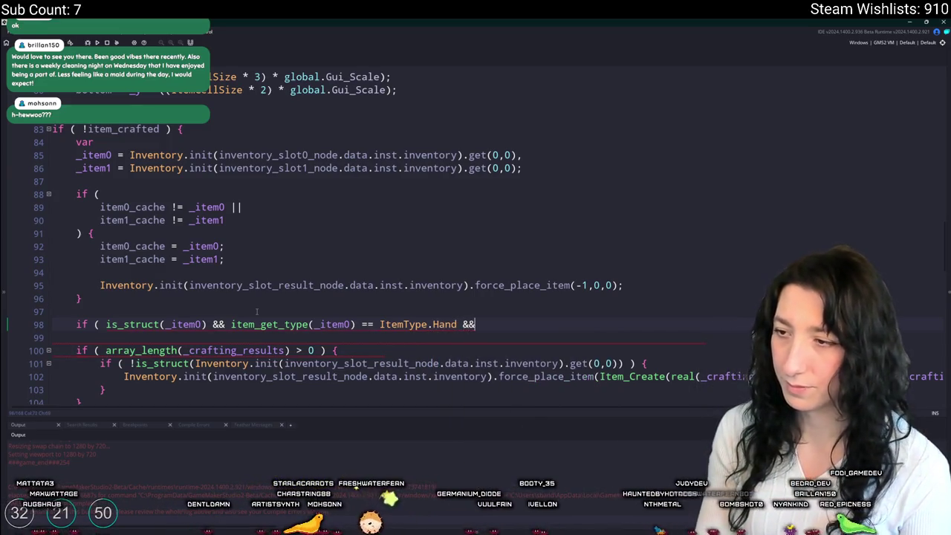
text(_met)
key(BackSpace)
key(BackSpace)
key(BackSpace)
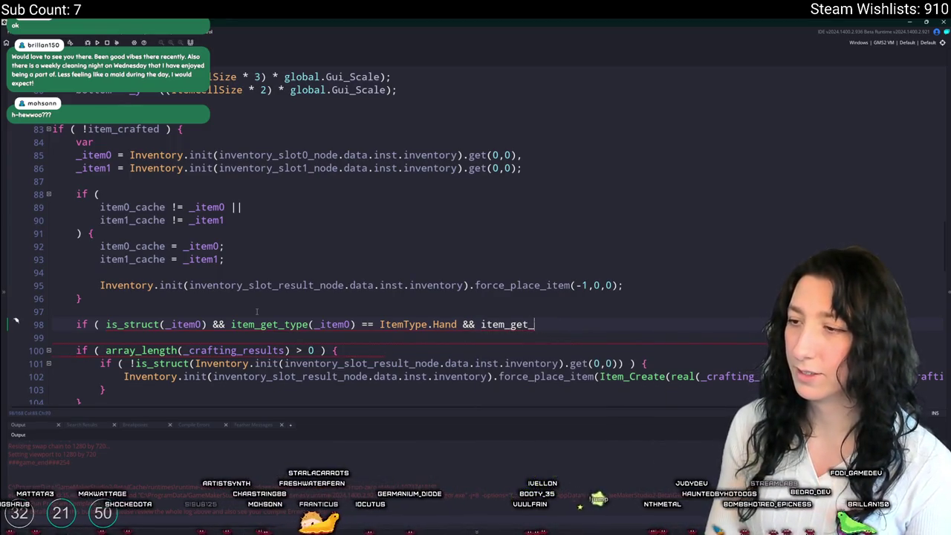
text(data)
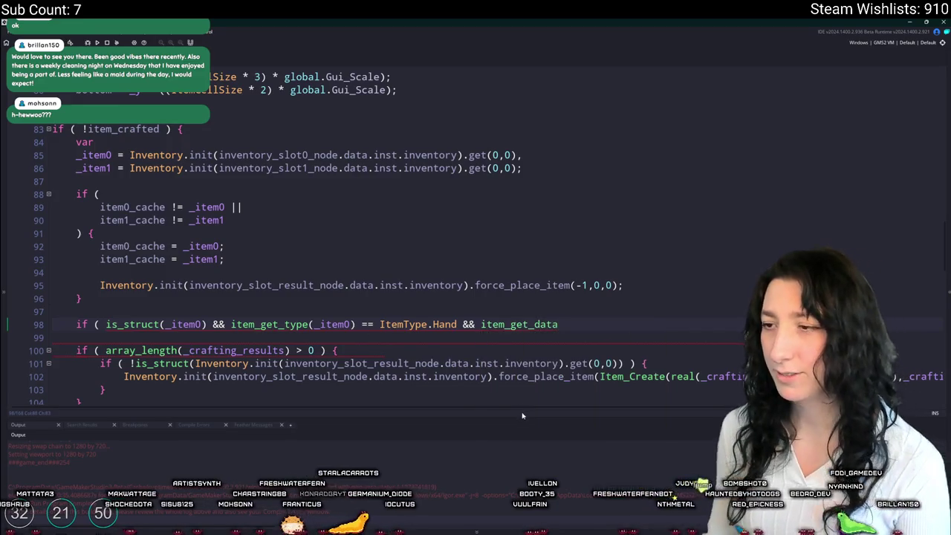
Step: Inspect the item_get_data definition and the Canvas Backpack's _metadata.inventory usage on line 344
middle_click(541, 327)
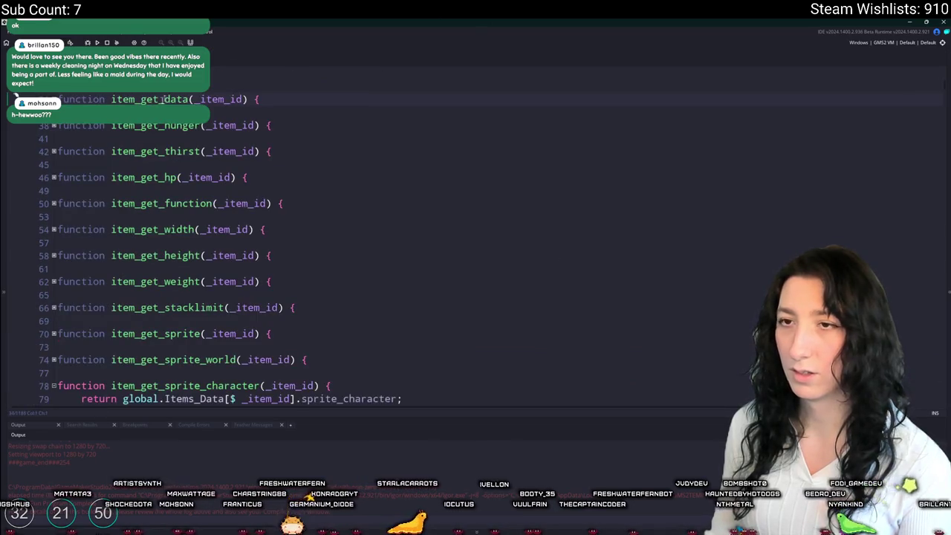
click(54, 99)
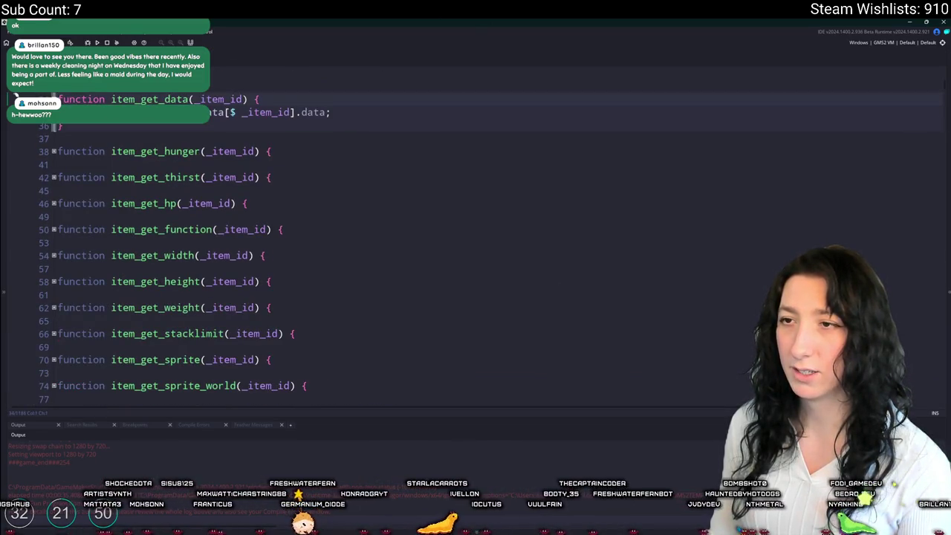
scroll(241, 241, down, 20)
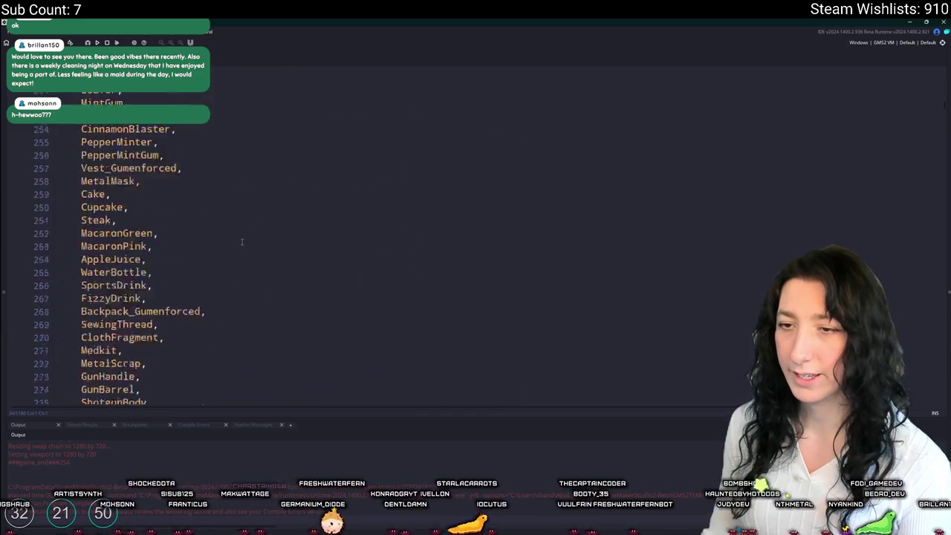
scroll(242, 241, down, 8)
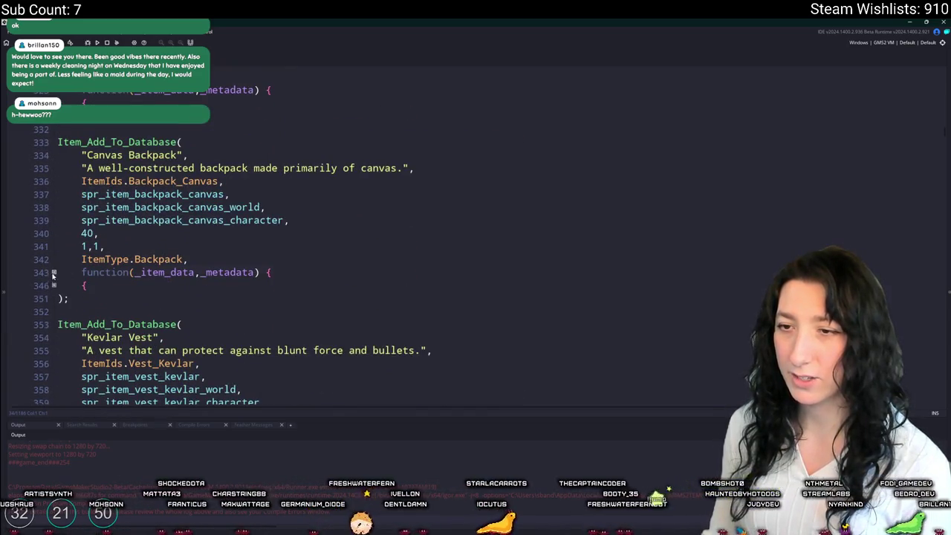
click(54, 273)
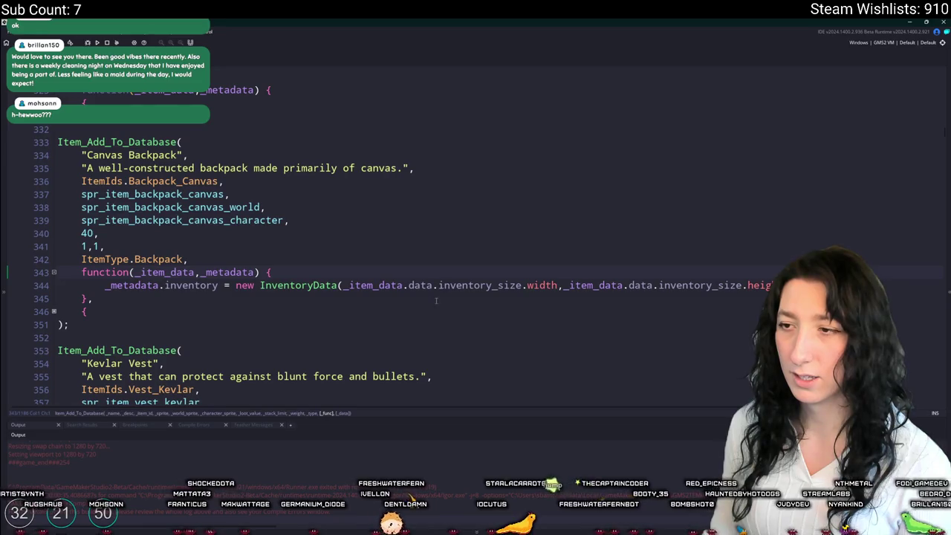
click(139, 285)
double_click(141, 285)
scroll(195, 291, up, 15)
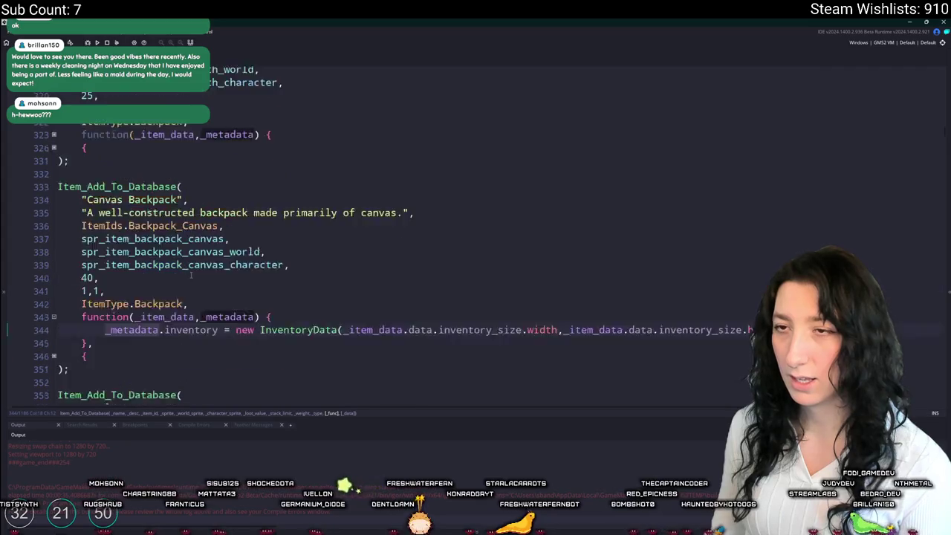
scroll(158, 184, up, 5)
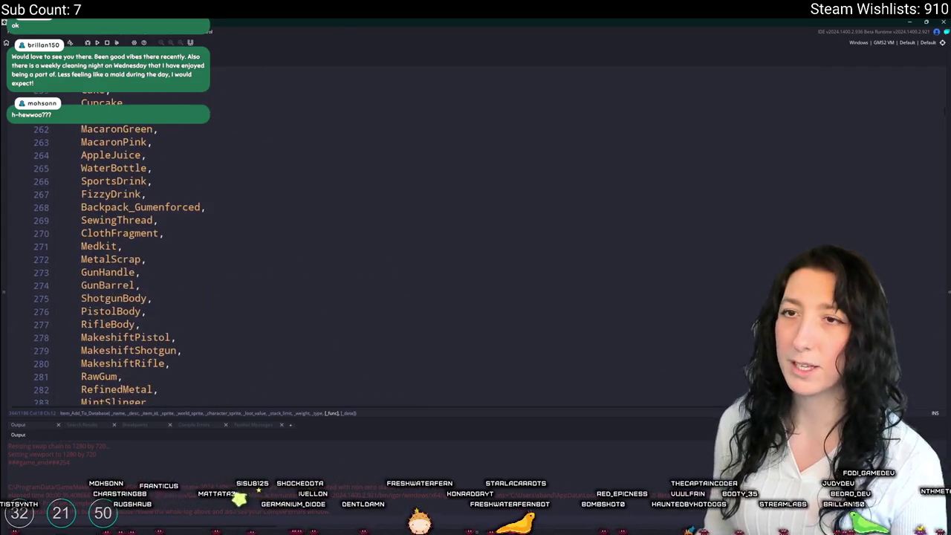
Step: From the crafting code, search the whole project for data.metadata, then close the find panel
key(ctrl+Tab)
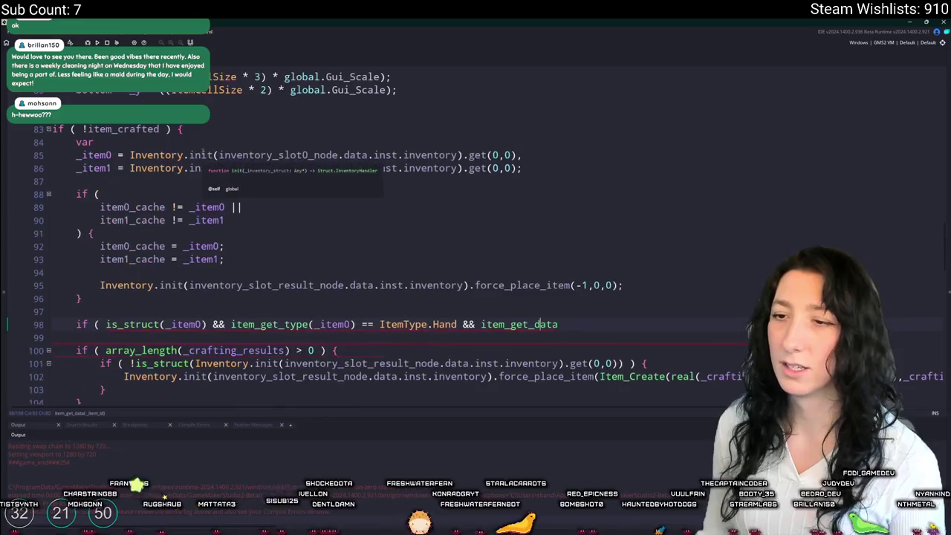
key(ctrl+f)
key(Return)
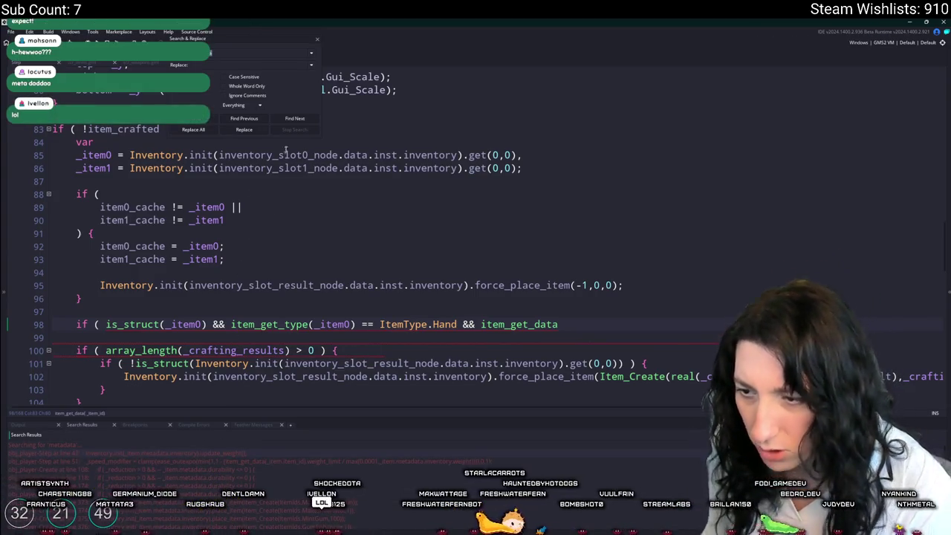
scroll(281, 445, down, 5)
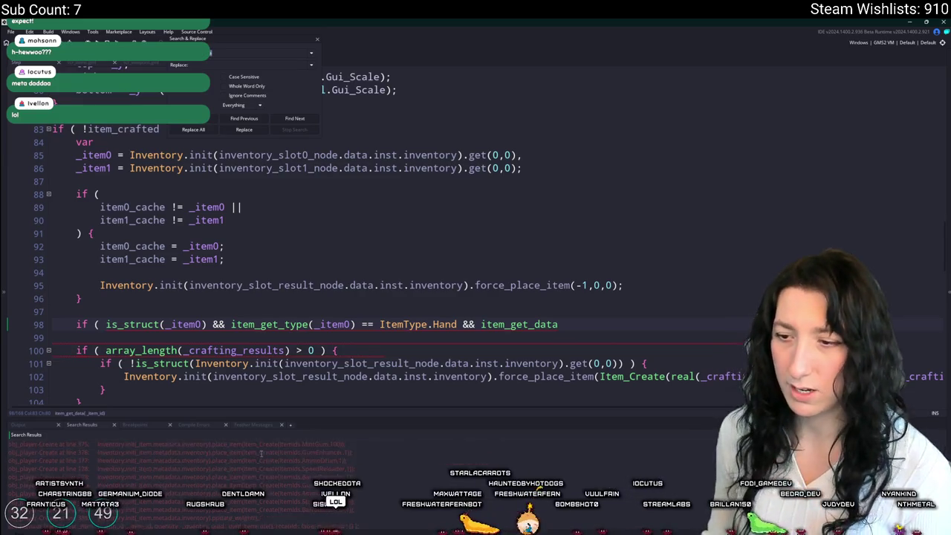
click(317, 38)
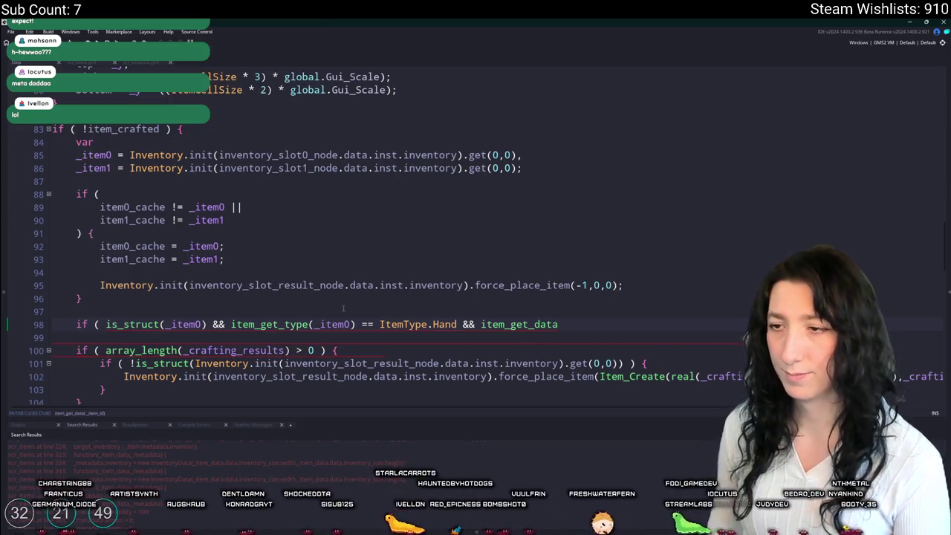
Step: Replace item_get_data with variable_struct_exists(_item.metadata, …) and add the block's closing brace
double_click(485, 325)
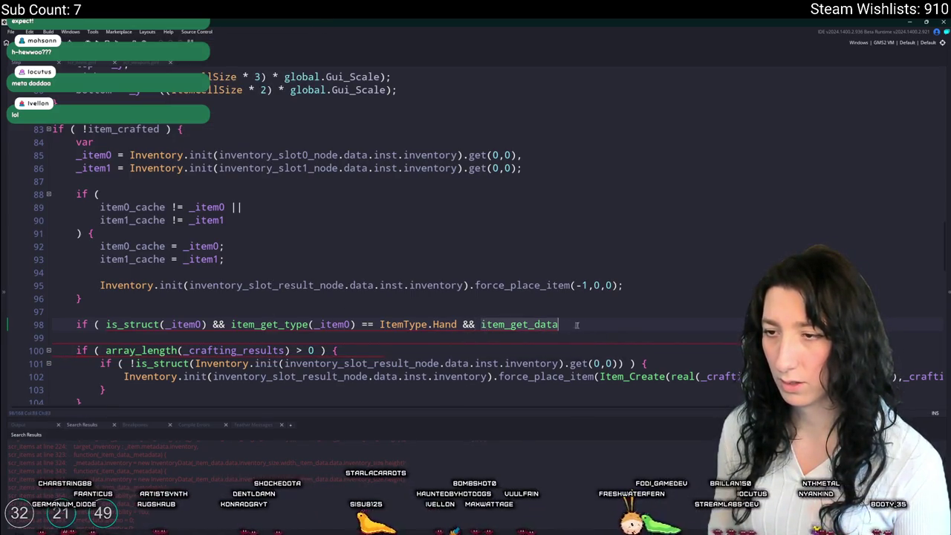
text(_tei)
key(BackSpace)
key(BackSpace)
key(BackSpace)
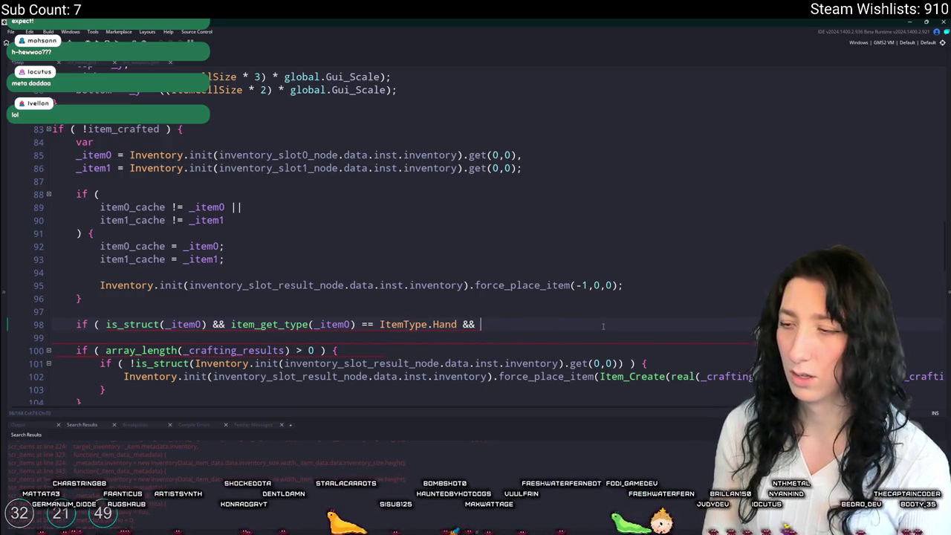
text(item.metadata)
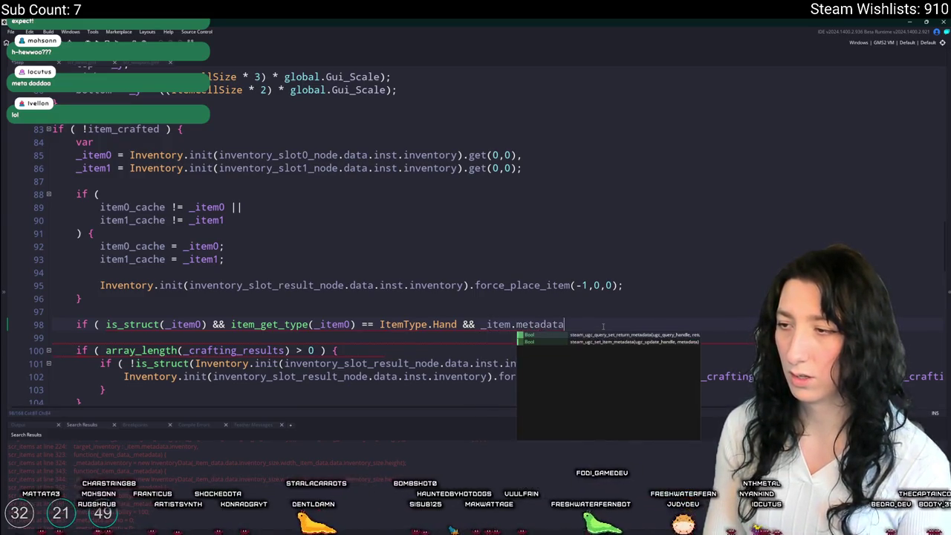
click(481, 324)
text(variable_struct_exists()
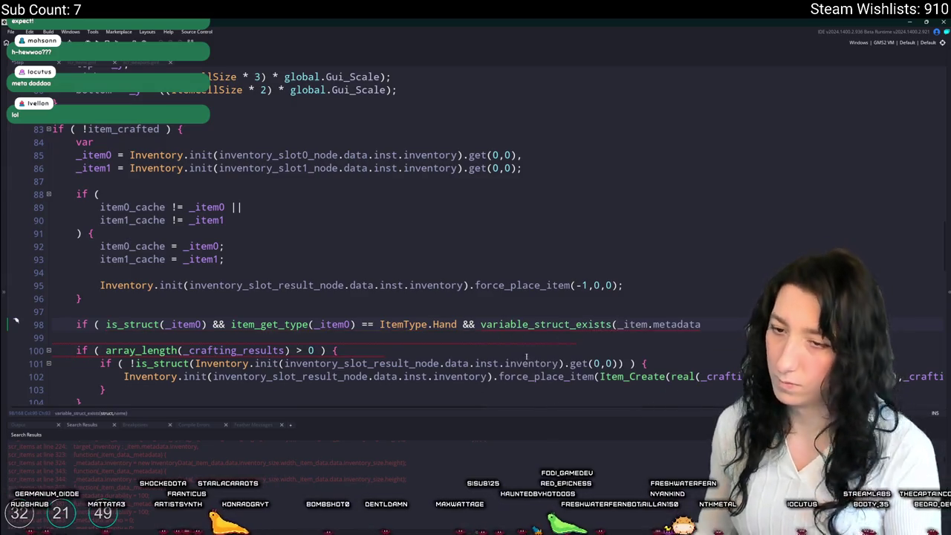
mouse_move(671, 329)
text(,)
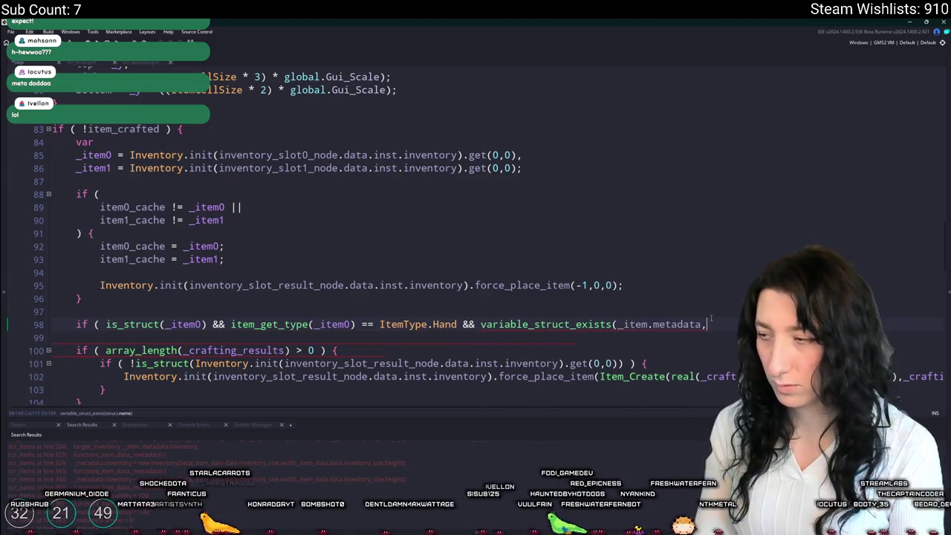
text("upgra)
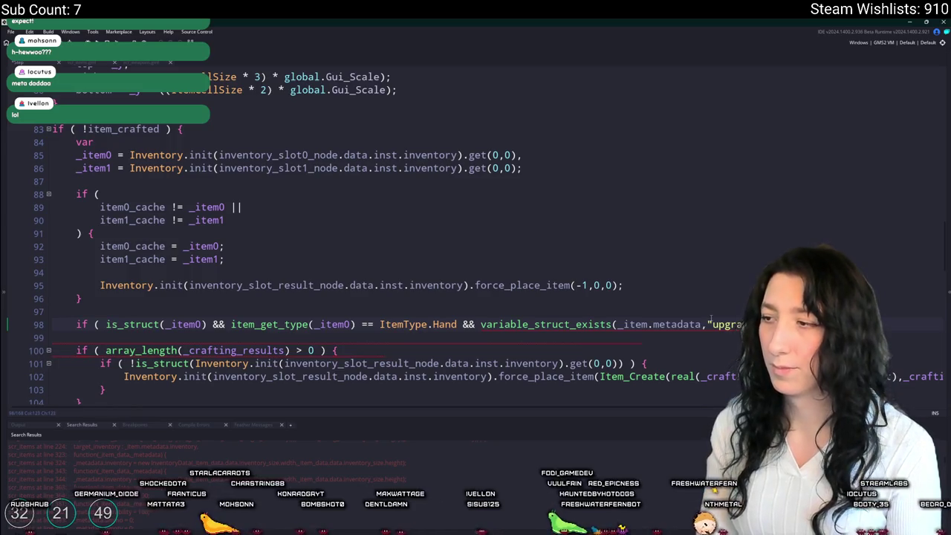
key(Return)
text(})
key(Return)
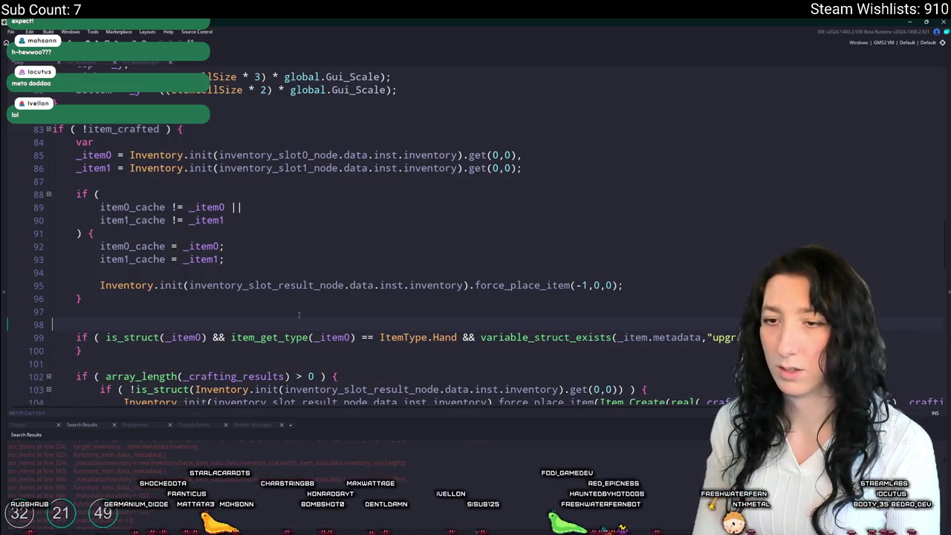
Step: Make the comment above the check read '// Upgradable Weapon detection'
text(// Weapon)
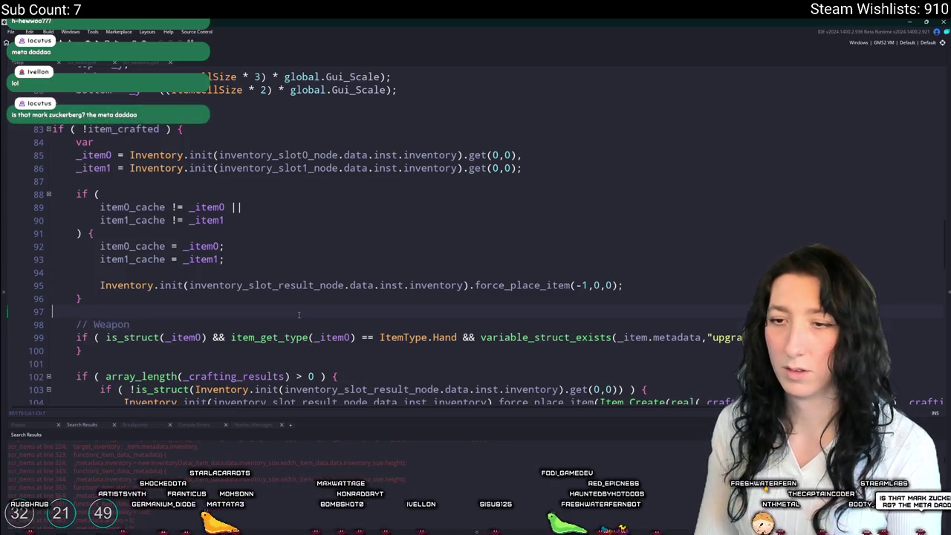
click(292, 311)
key(BackSpace)
key(Return)
click(93, 324)
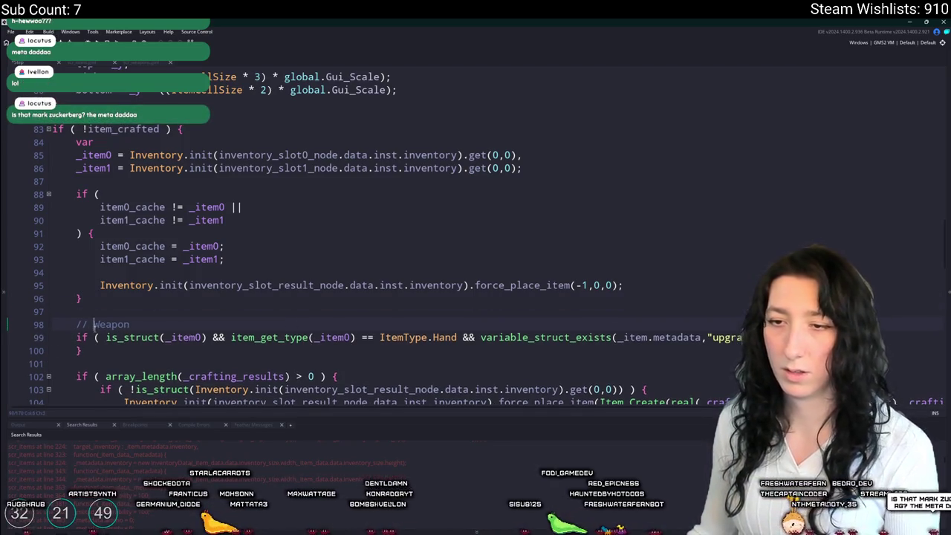
text(Upgradable)
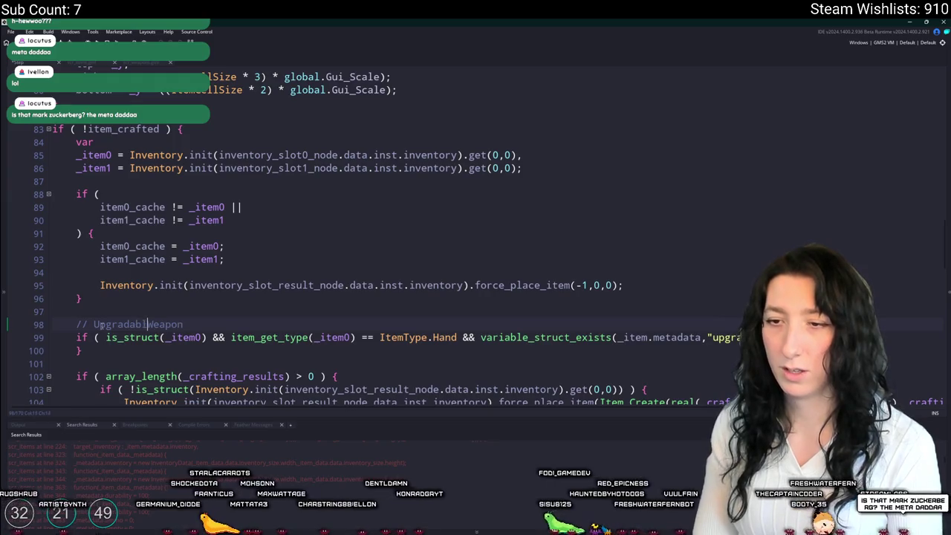
key(End)
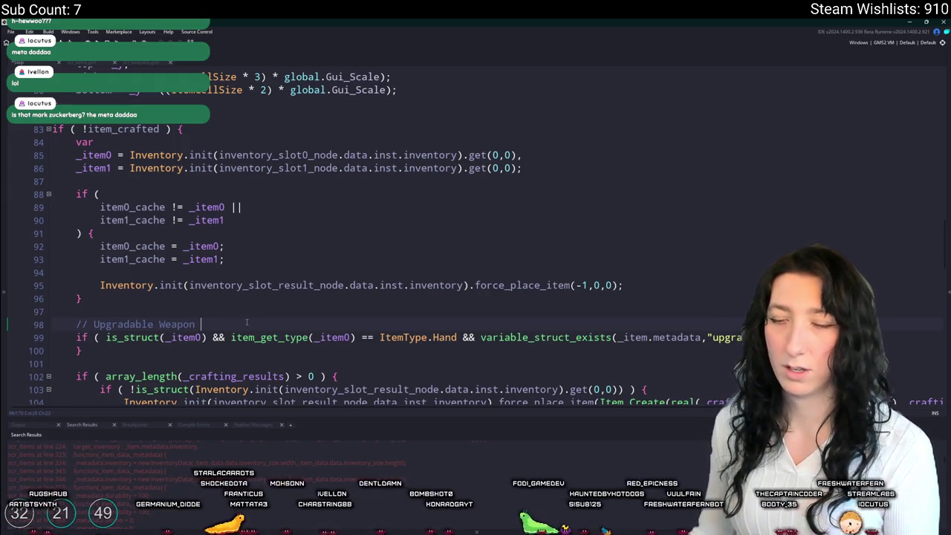
text(detection)
scroll(476, 238, down, 2)
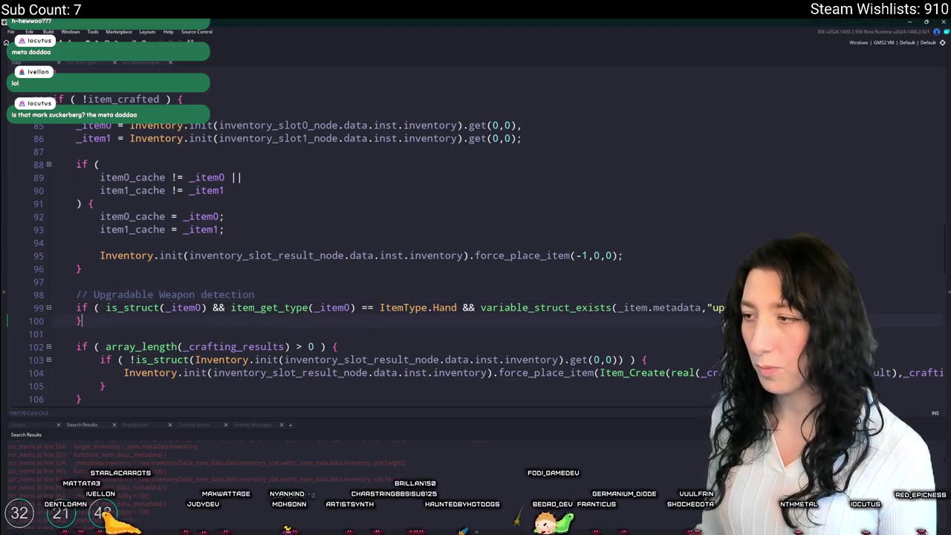
scroll(300, 324, down, 2)
key(Return)
text(// Check if we have an updg)
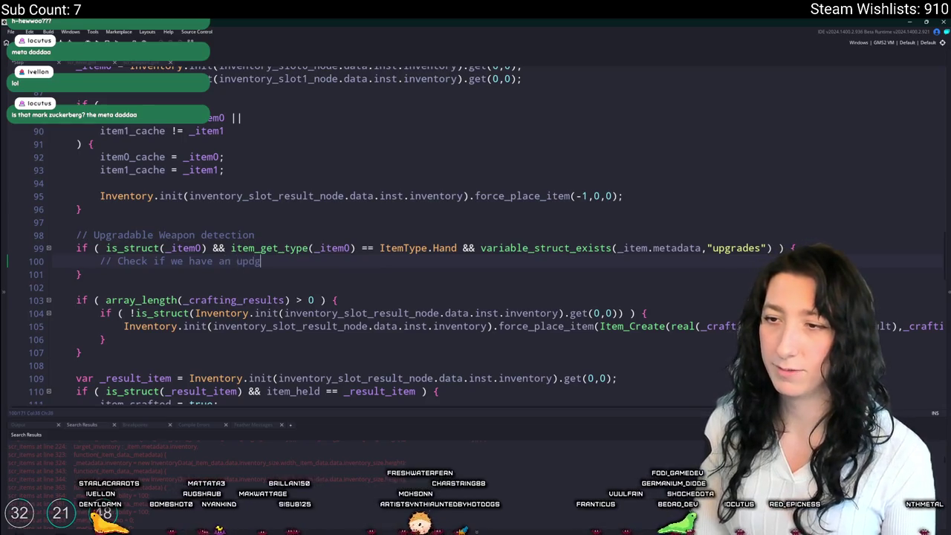
Step: Finish the upgrade comment and add an 'if ( is_struct(_item1) ) { }' block
text(rade)
key(Return)
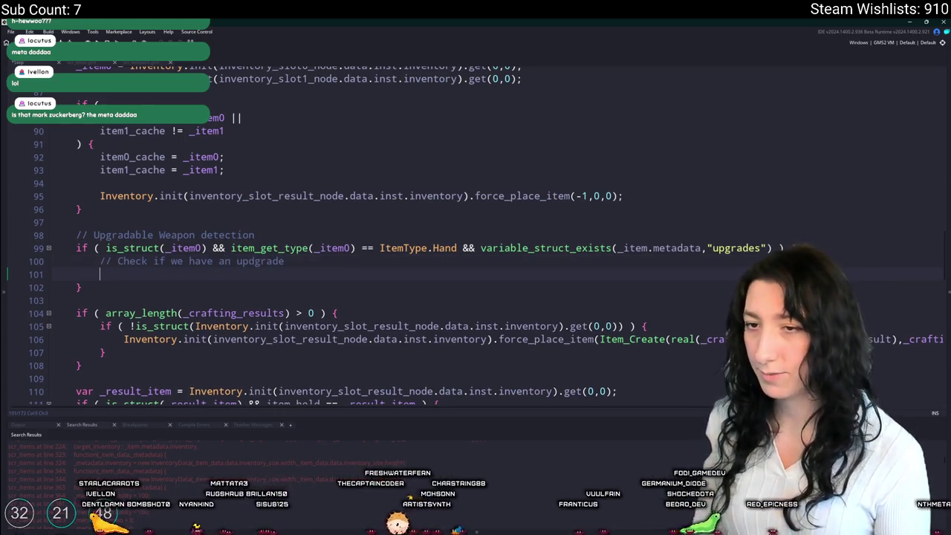
text(if ( is_struct(_item1) &&)
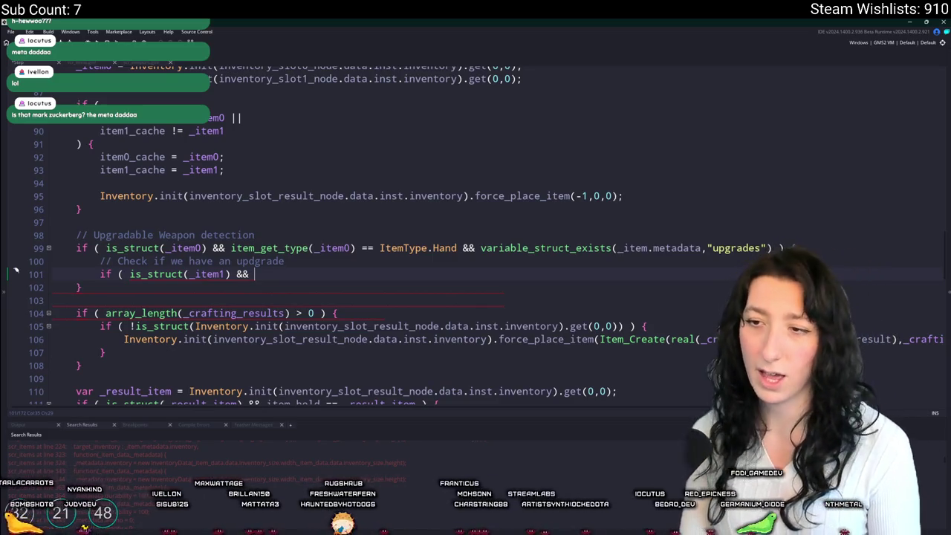
text(itemA_)
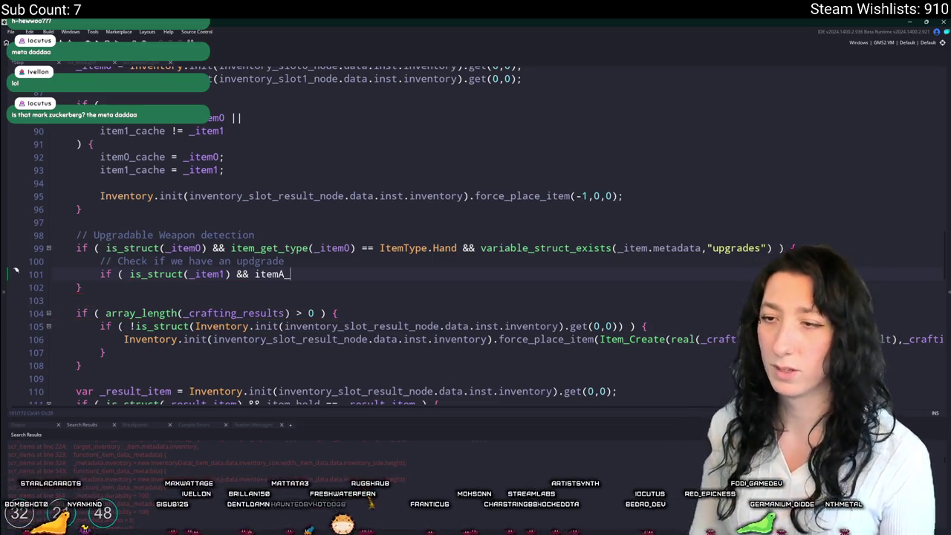
key(BackSpace)
key(BackSpace)
text(_get_)
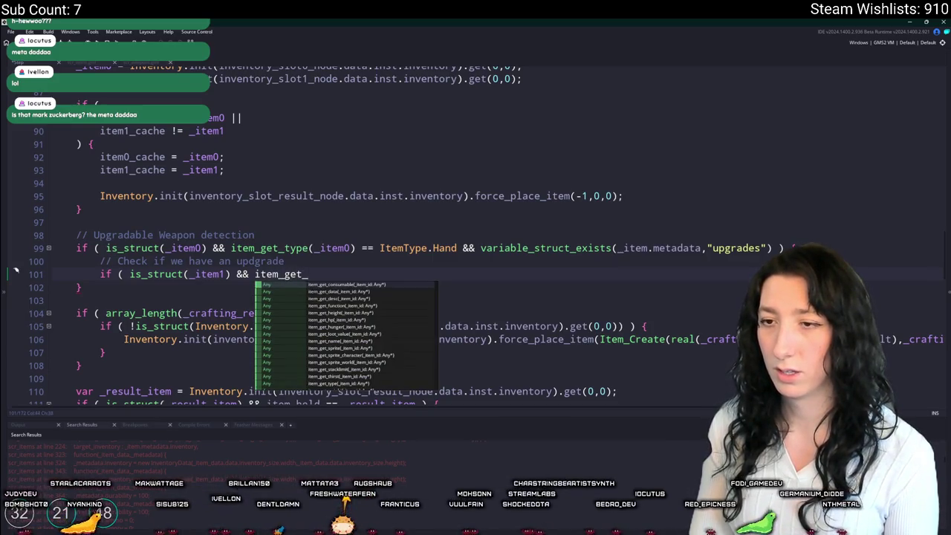
key(BackSpace)
key(BackSpace)
key(BackSpace)
text() {)
key(Return)
text(})
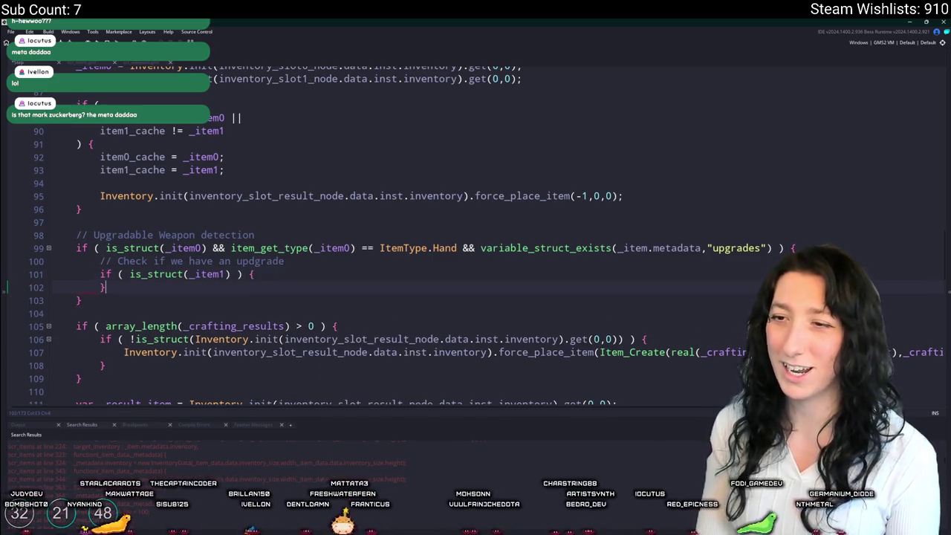
key(Left)
key(Return)
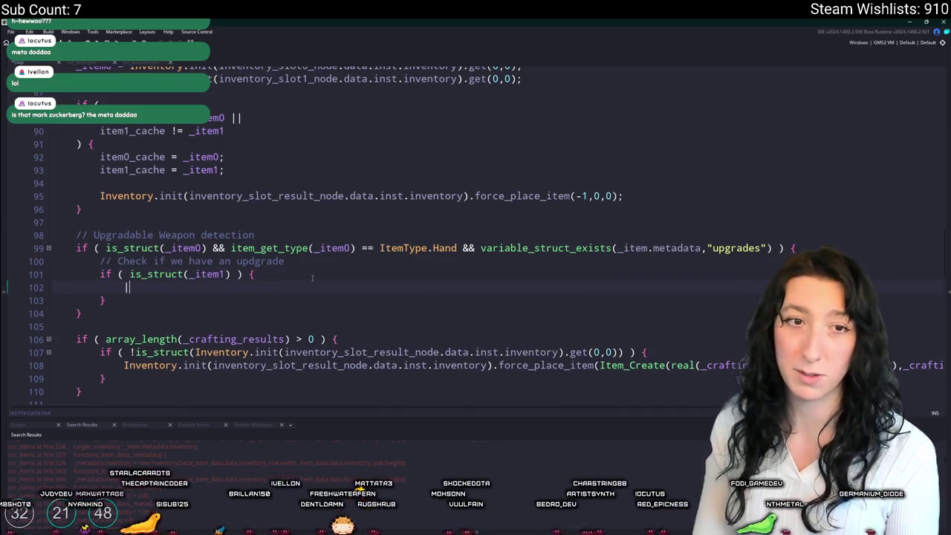
Step: Inside that block, open a 'switch ( _item1.item_id ) {' statement
text(switch ( item_get_)
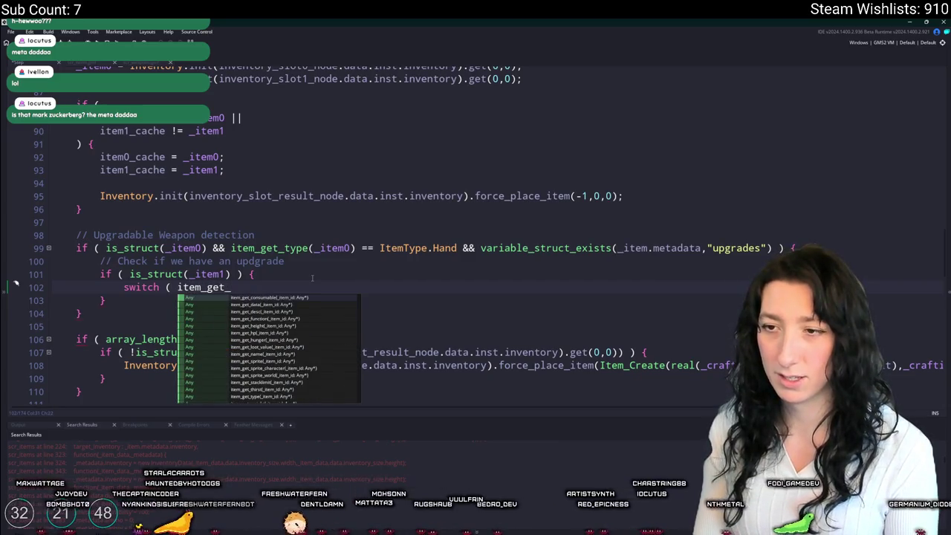
text(idk)
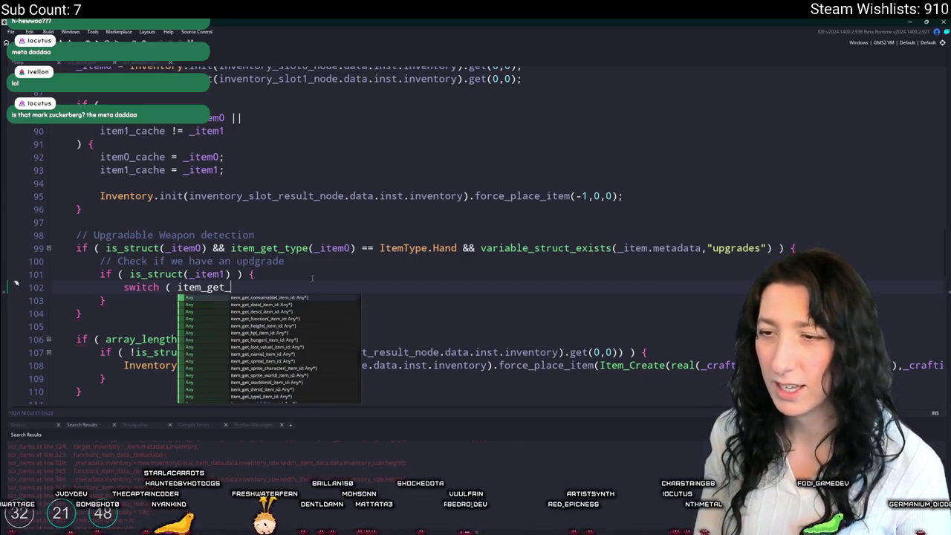
key(BackSpace)
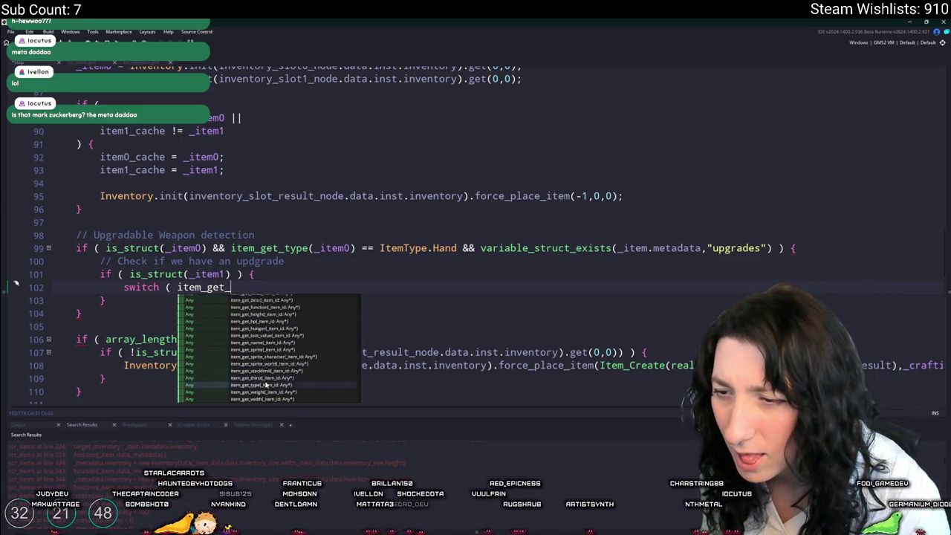
scroll(270, 381, up, 1)
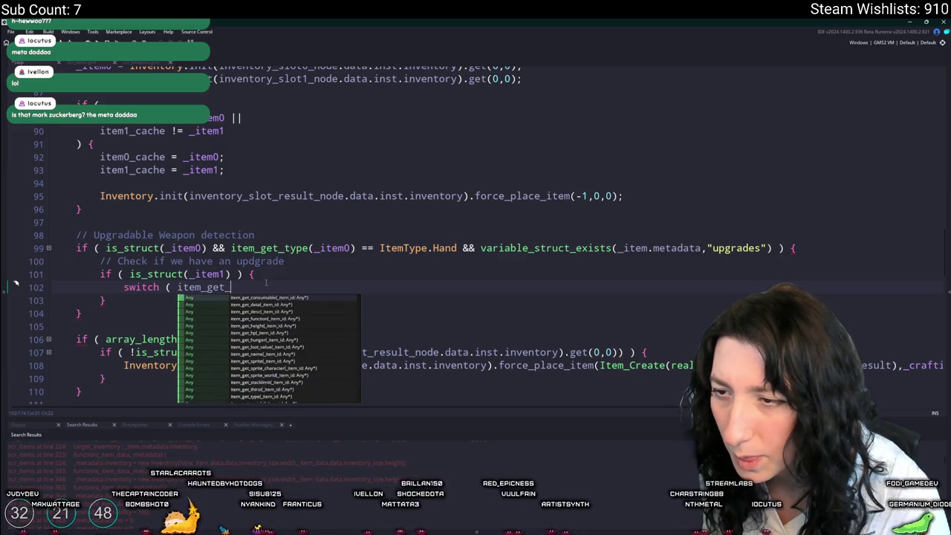
key(Escape)
key(Up)
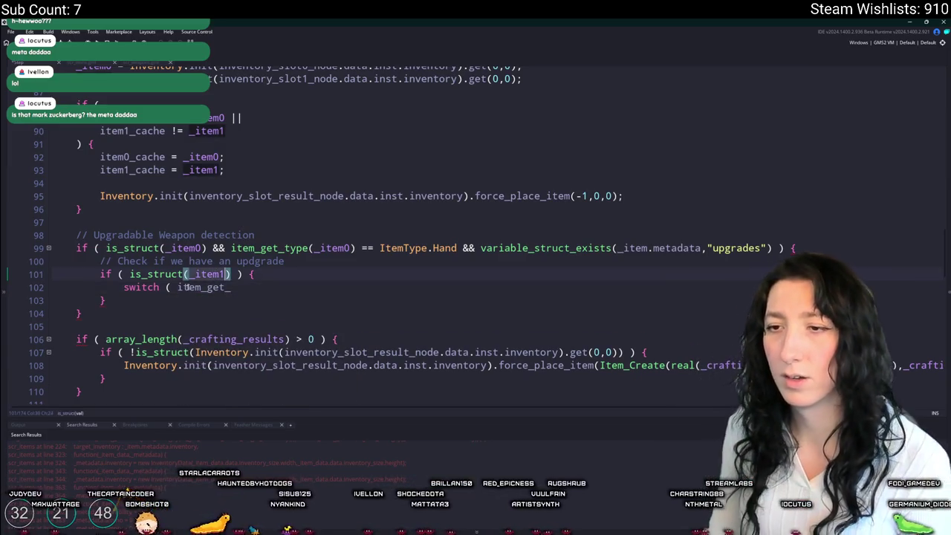
drag(176, 288, 257, 286)
text(_item1.item_id)
key(Return)
key(Return)
Step: Add a case ItemIds.AmmoDrum: with a break; inside the switch
text(})
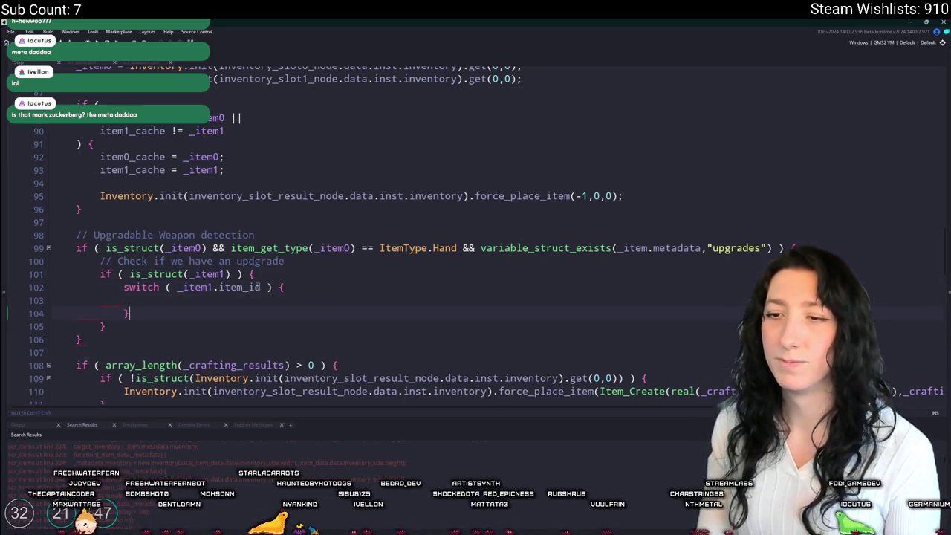
key(Up)
key(Tab)
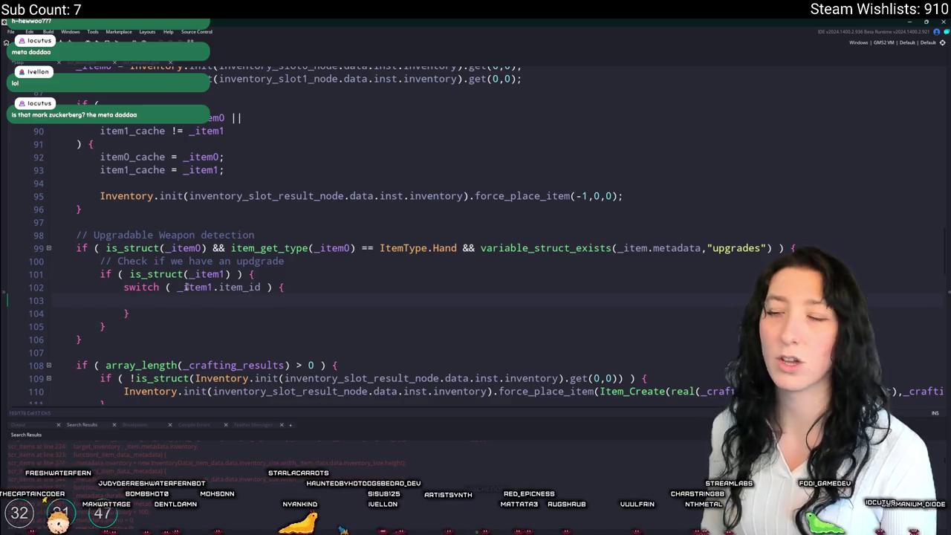
text(case kd)
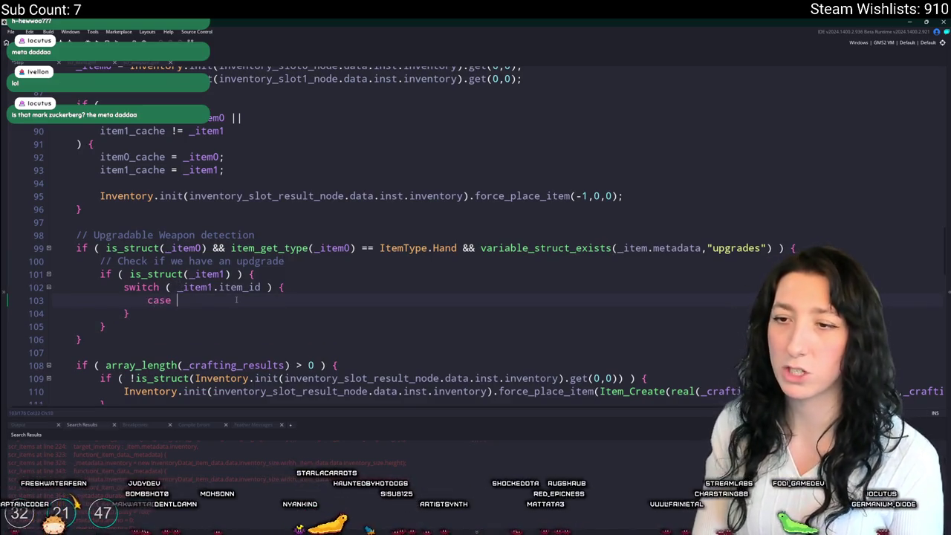
key(BackSpace)
key(BackSpace)
text(Am)
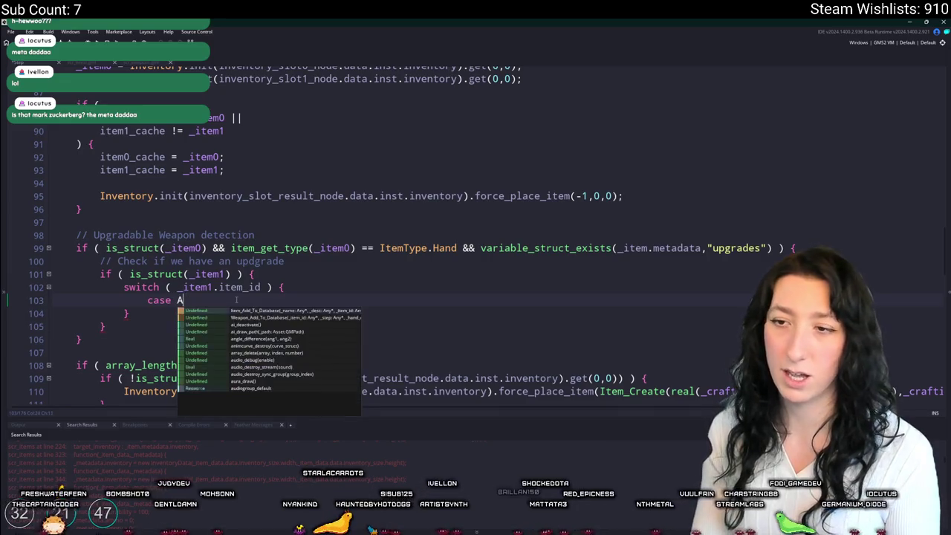
key(BackSpace)
key(BackSpace)
text(Item)
key(BackSpace)
text(Ids.A)
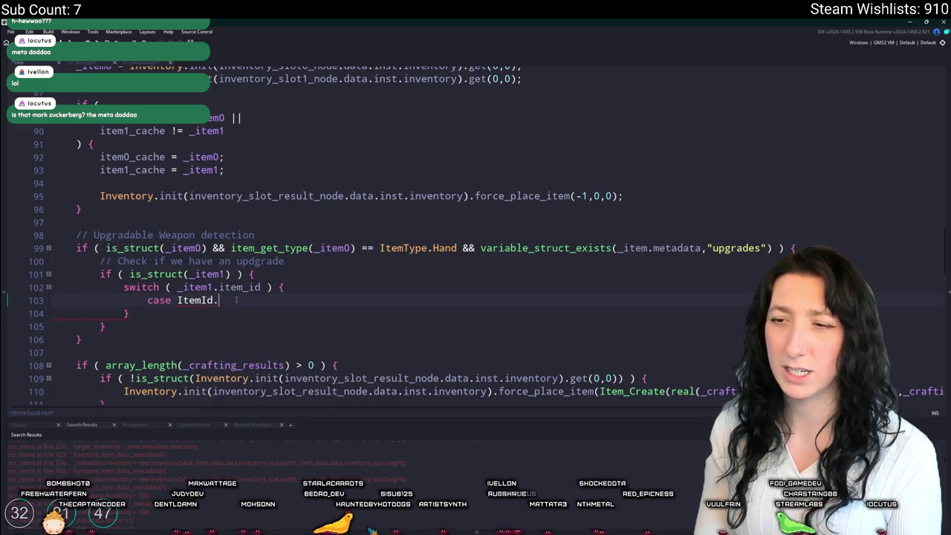
text(mmo)
key(Return)
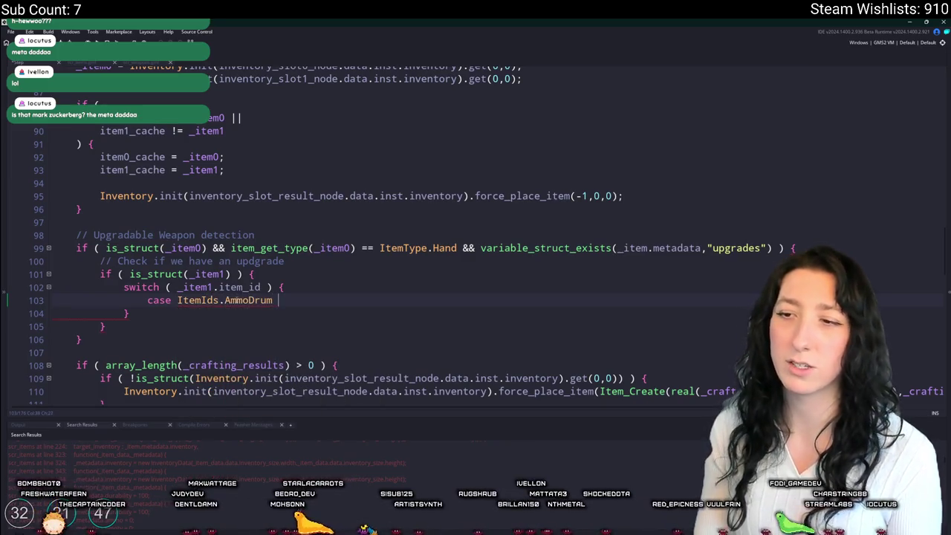
key(Return)
key(Return)
text(break;)
key(Up)
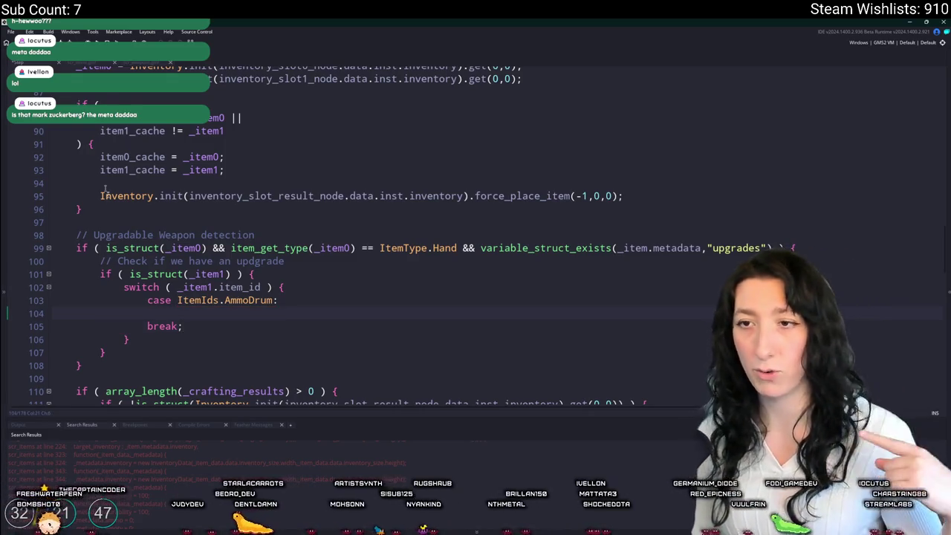
Step: Copy _item0 onto line 104 and correct line 99's _item reference to _item0
scroll(85, 175, down, 1)
double_click(183, 218)
key(ctrl+c)
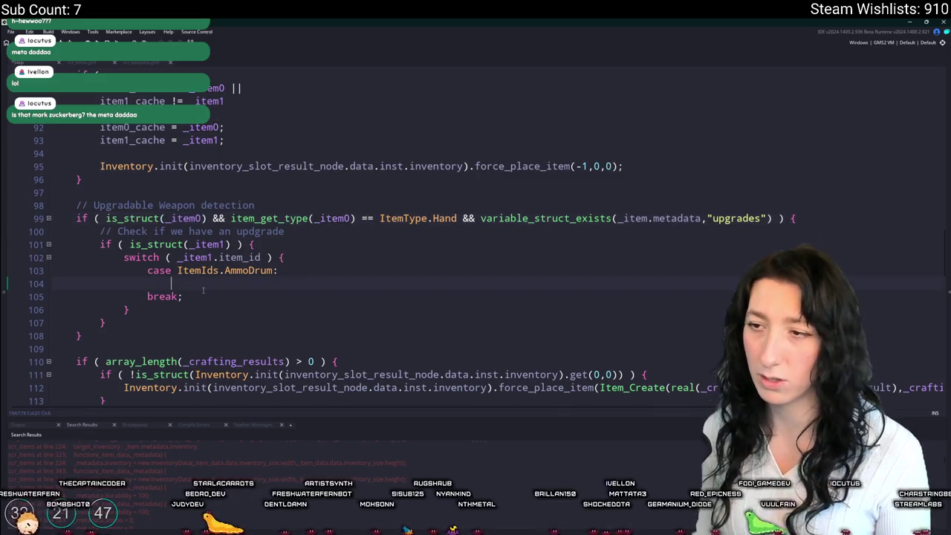
click(205, 284)
key(ctrl+v)
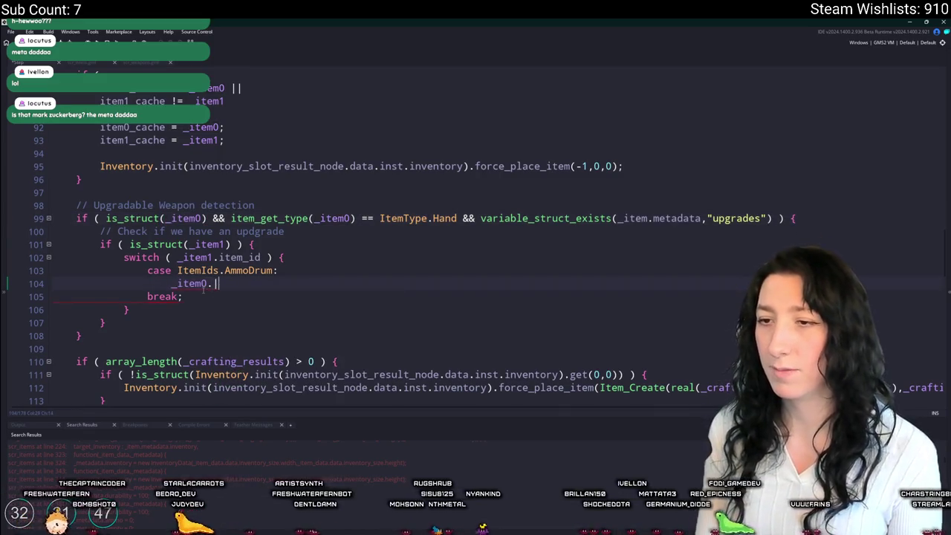
click(647, 219)
text(0)
Step: Write an empty if ( !_item0.metadata.upgrades.ammo_drum ) { } block under the AmmoDrum case
click(285, 272)
click(287, 280)
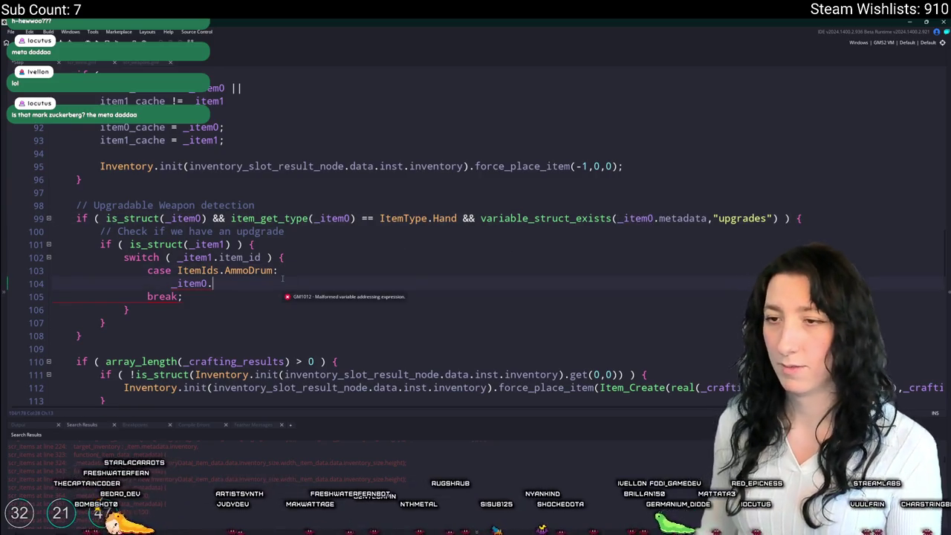
text(metadata.upgrades.am)
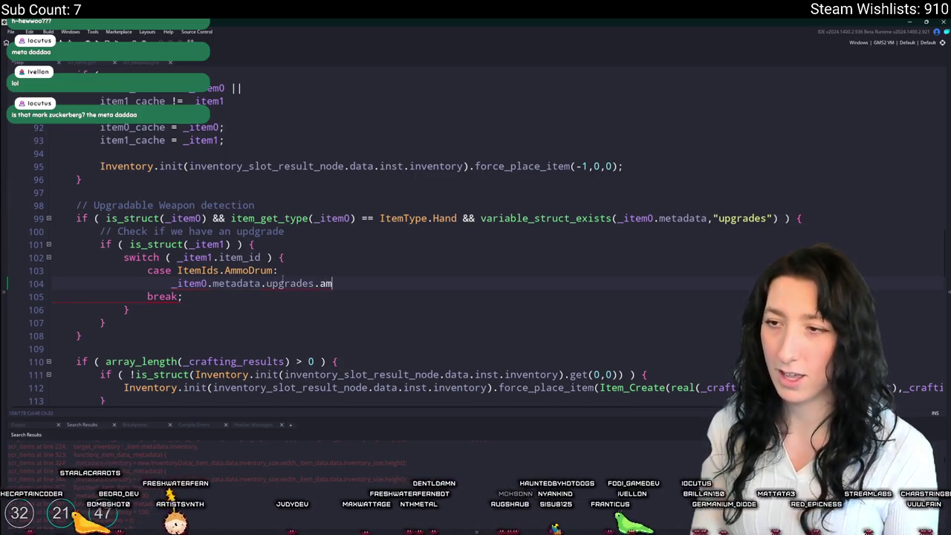
text(mo_drum)
click(170, 282)
text(if ( !)
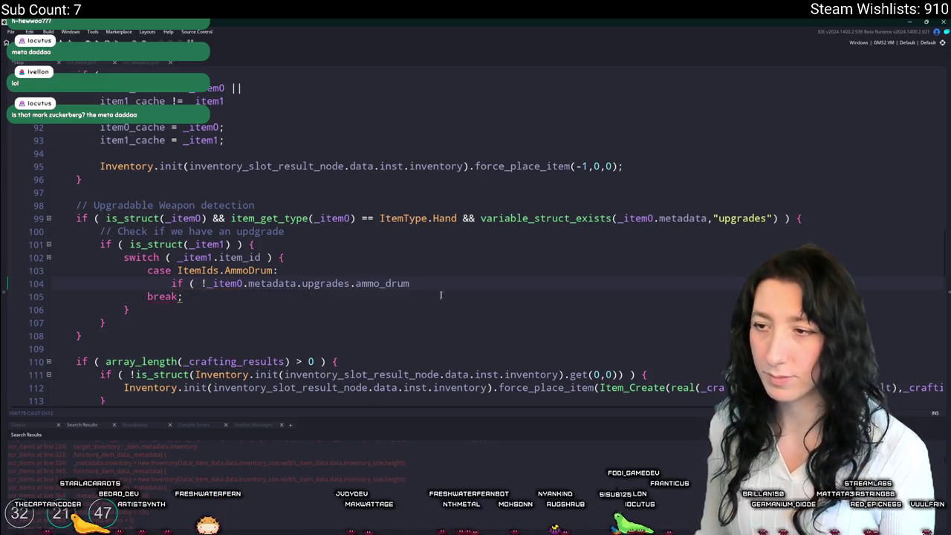
text( ) {)
key(Return)
scroll(477, 285, down, 1)
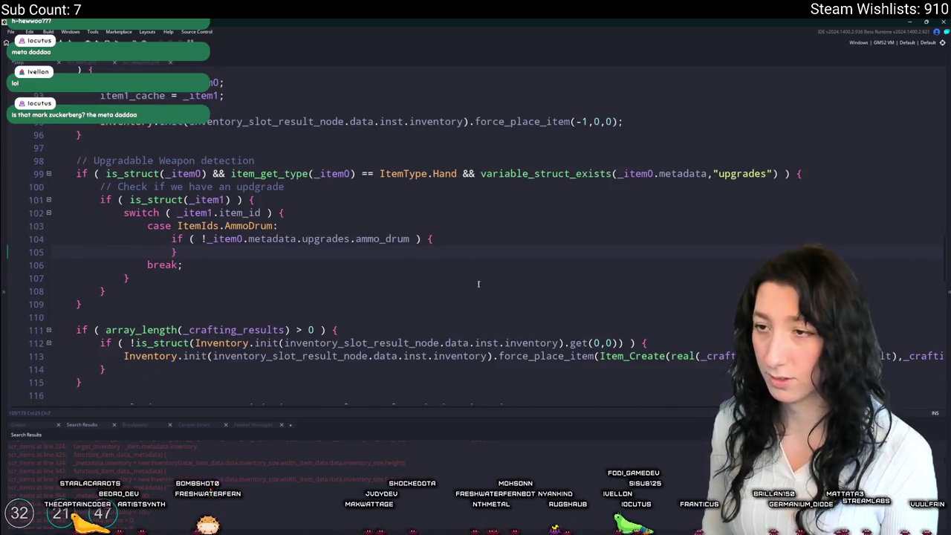
key(Return)
Step: Try pasting the result-slot placement block into the ammo_drum check, then undo it
scroll(468, 275, down, 2)
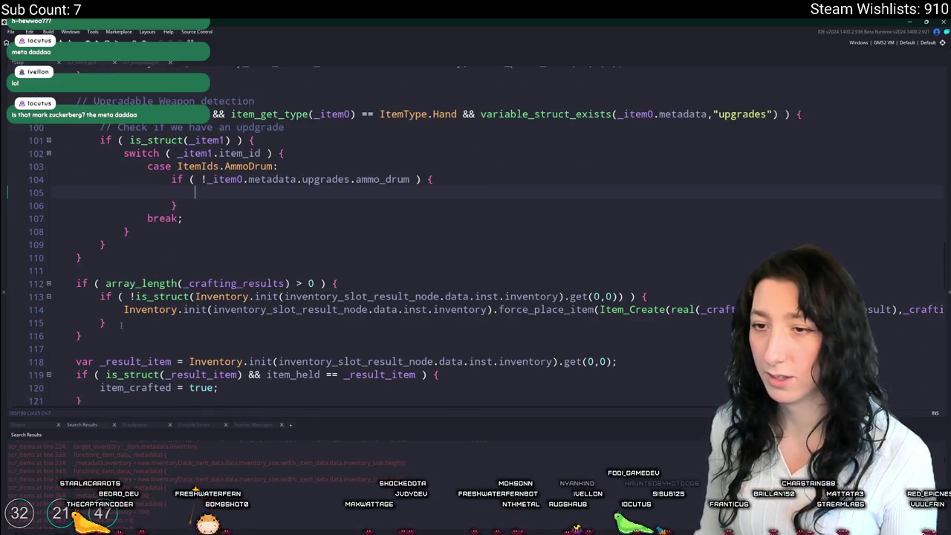
click(100, 329)
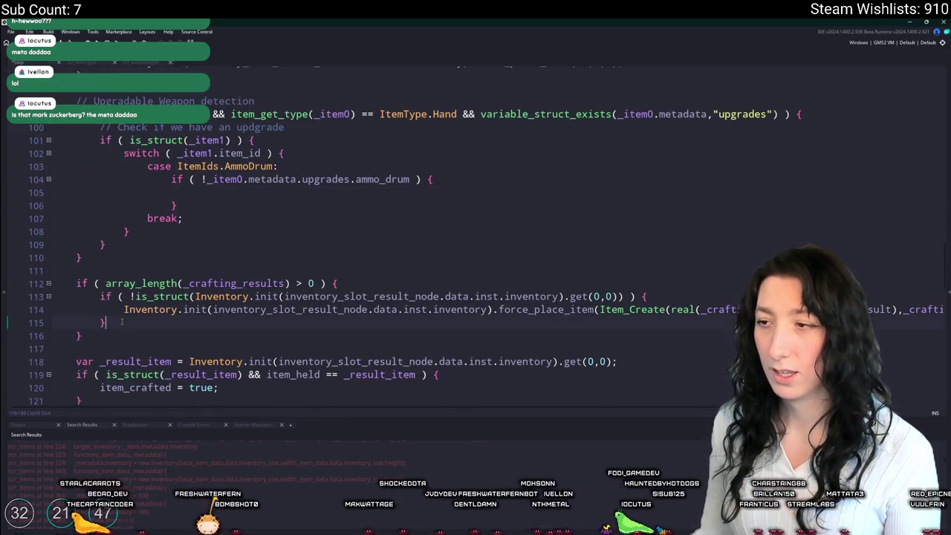
drag(121, 322, 106, 296)
click(263, 193)
key(ctrl+v)
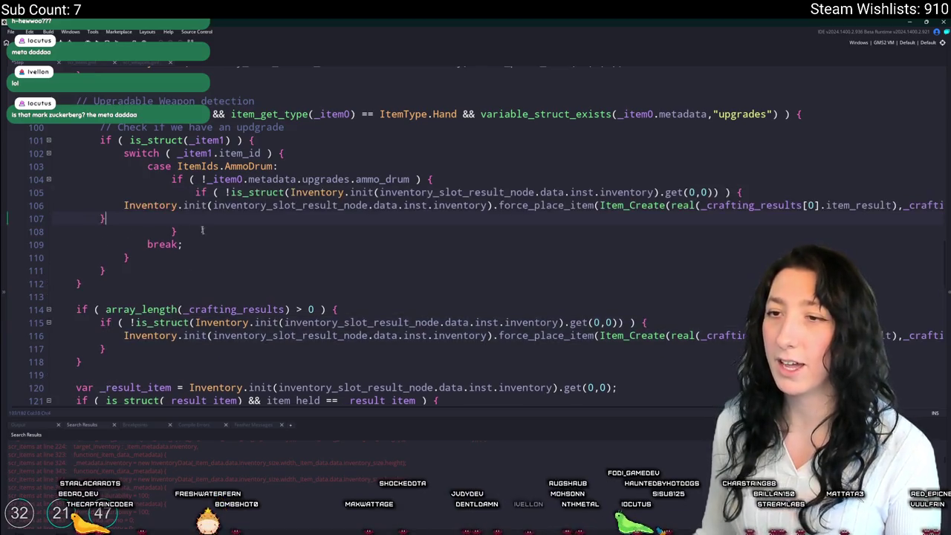
drag(125, 209, 234, 226)
key(Tab)
key(Tab)
key(Tab)
key(ctrl+z)
key(ctrl+z)
key(ctrl+z)
scroll(576, 115, up, 1)
click(576, 115)
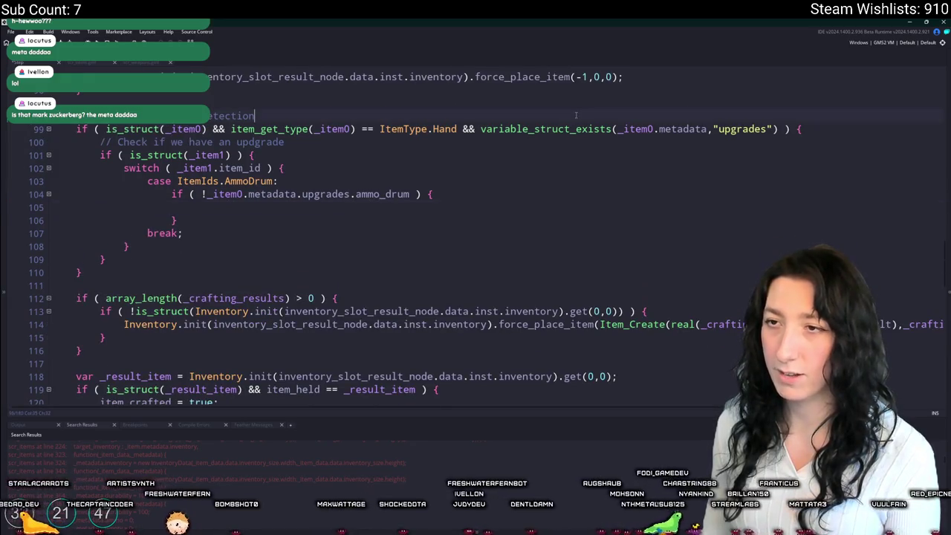
Step: Declare var _item_result = undefined; above the detection comment
key(ctrl+z)
key(ctrl+space)
key(Escape)
key(ctrl+space)
key(Escape)
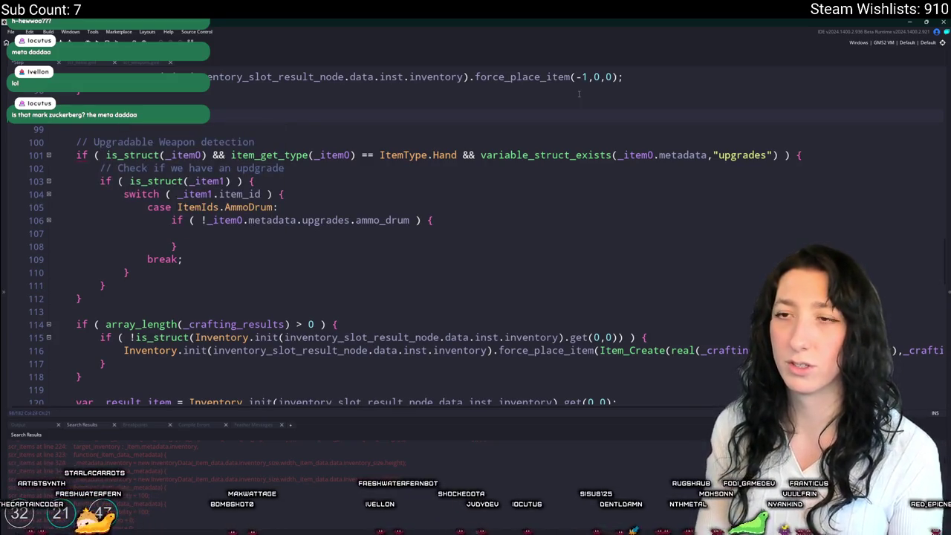
text(efined;)
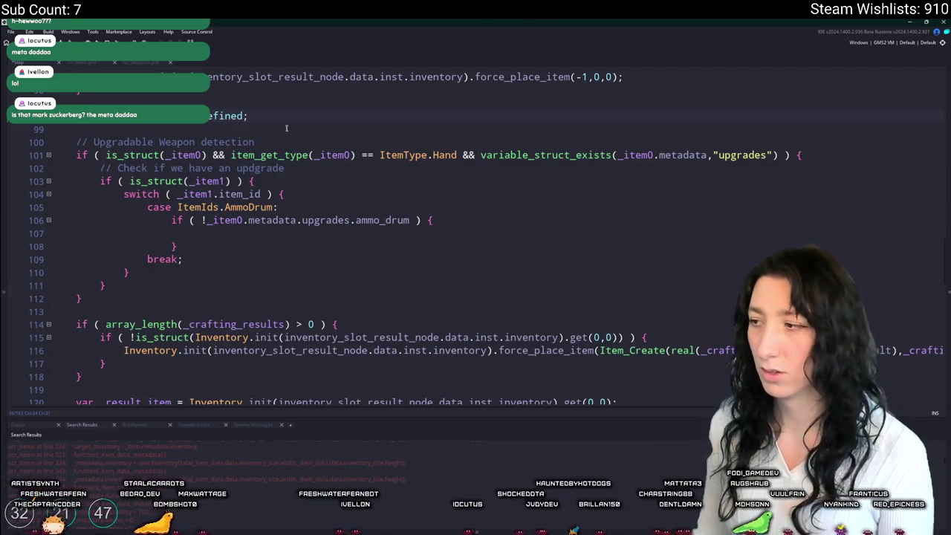
Step: Change line 114's array-length condition to !is_undefined(_item_result)
scroll(289, 128, down, 1)
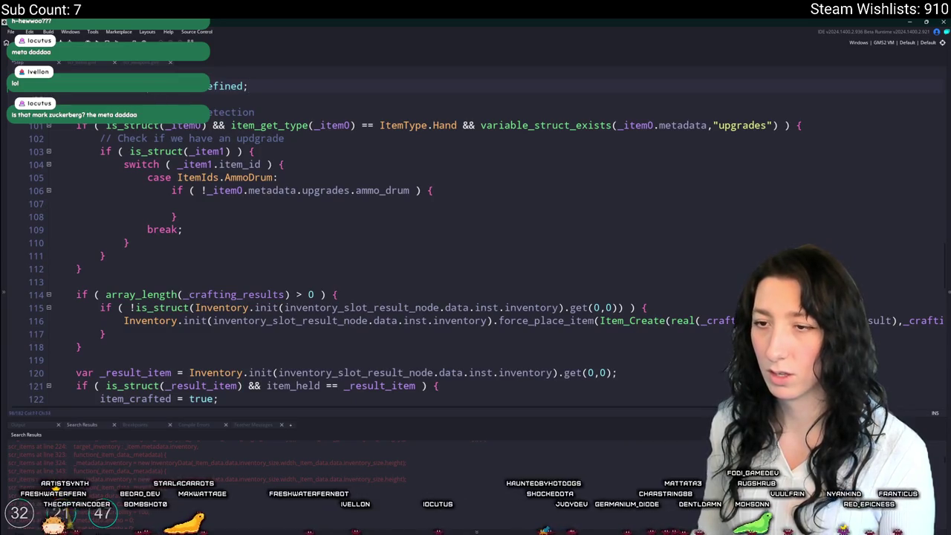
double_click(223, 295)
text(_item_result)
drag(284, 295, 106, 295)
text(!is_)
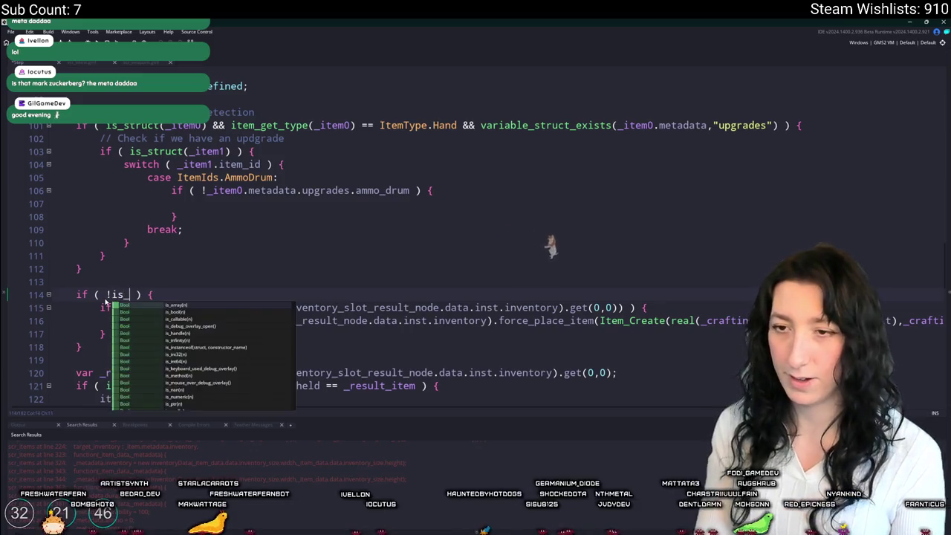
text(unde)
key(Return)
text(_item_result))
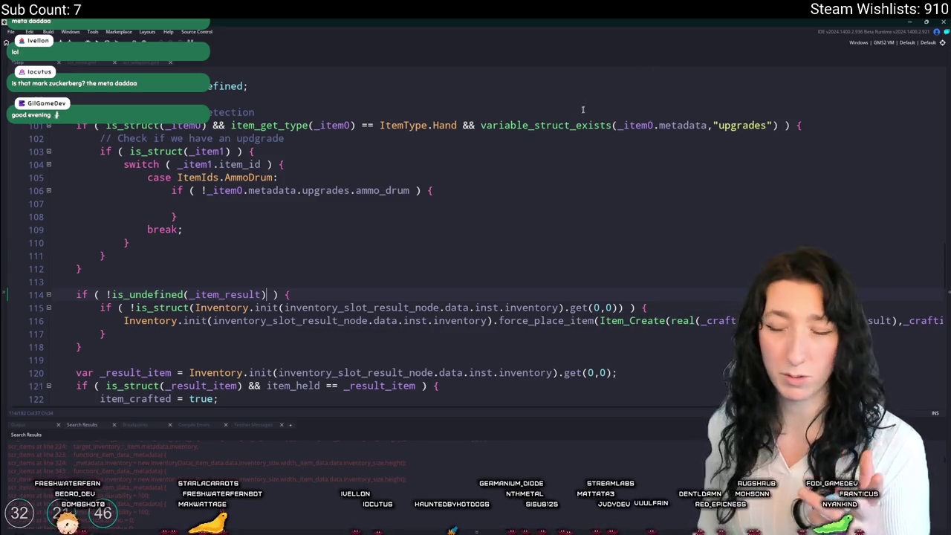
Step: Make the result-slot call Item_Create(_item_result,1)
click(654, 304)
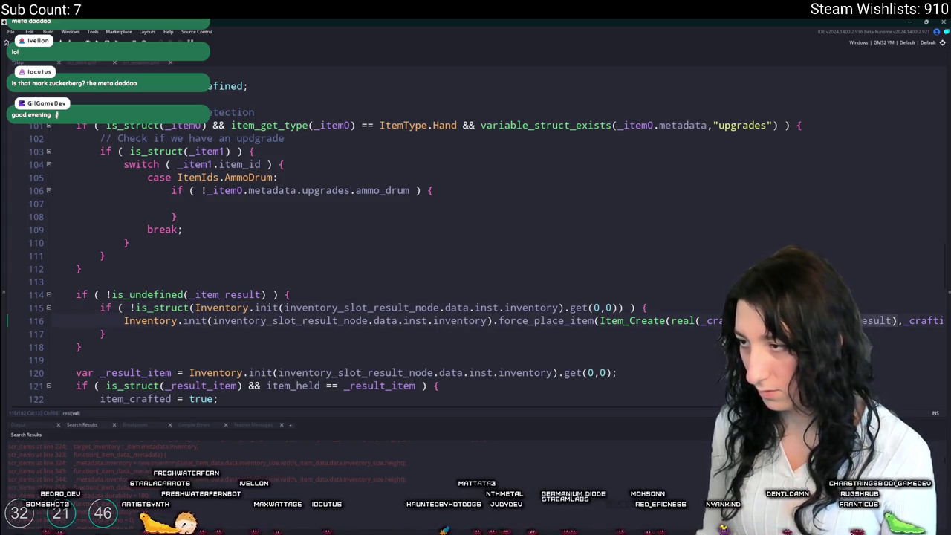
key(ctrl+z)
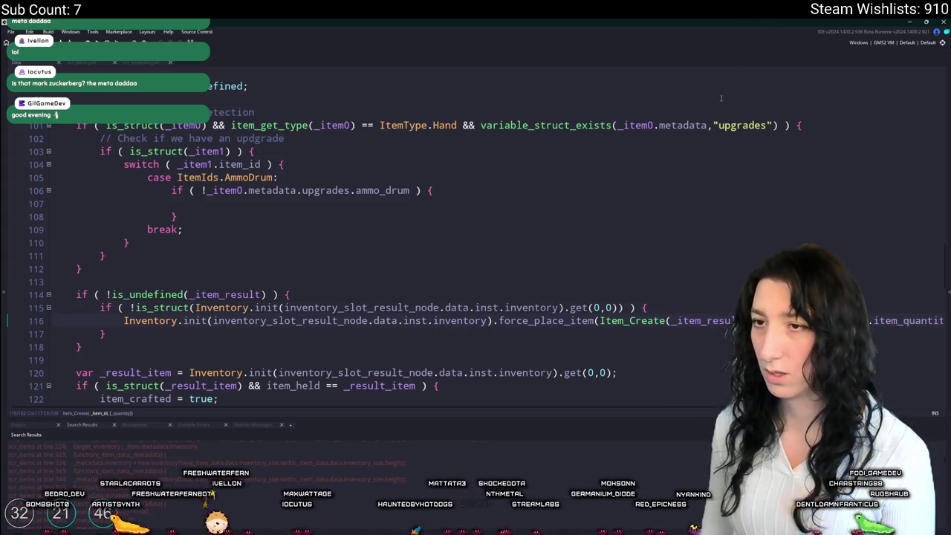
key(End)
click(581, 320)
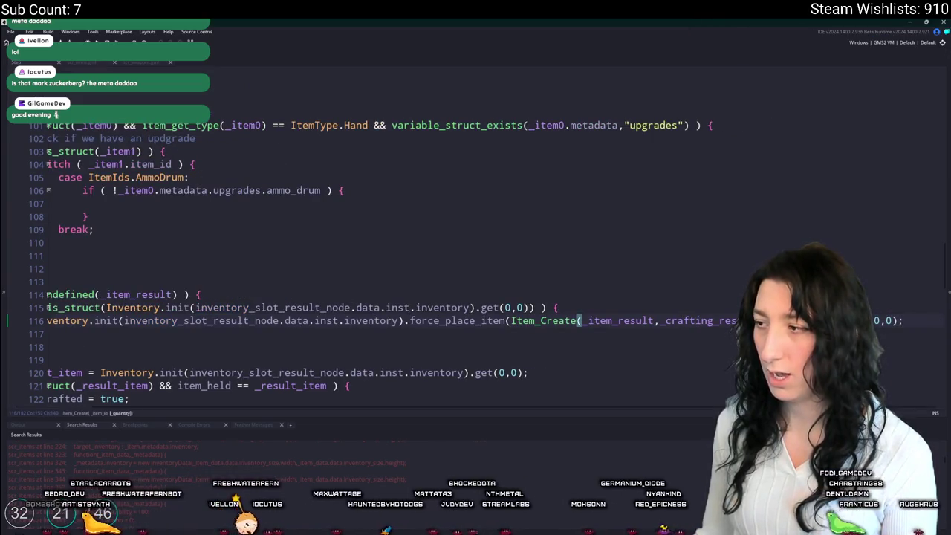
scroll(664, 326, left, 2)
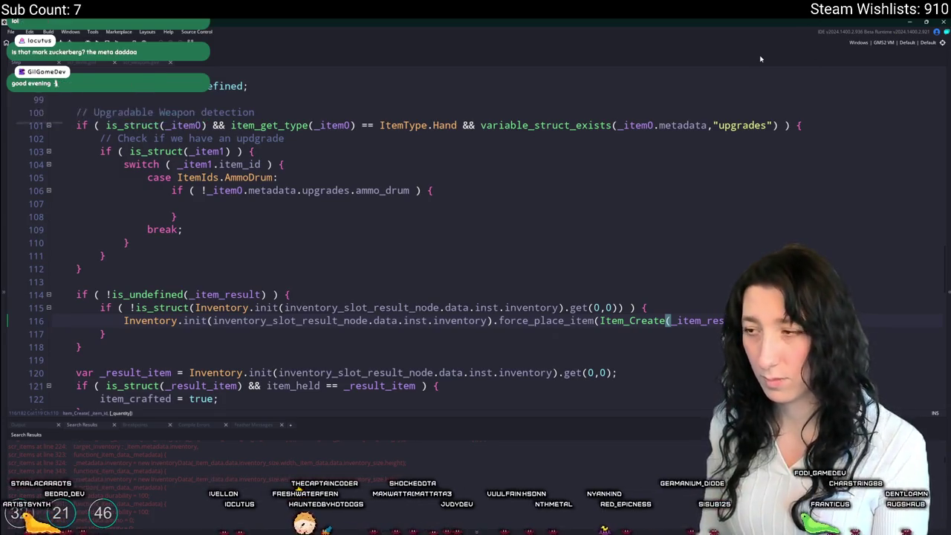
click(434, 205)
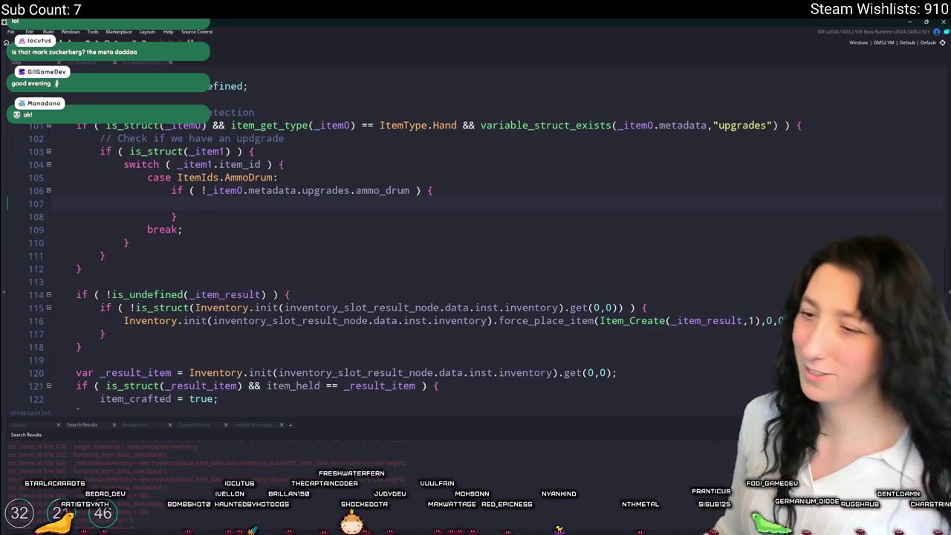
scroll(312, 327, down, 1)
scroll(204, 339, up, 1)
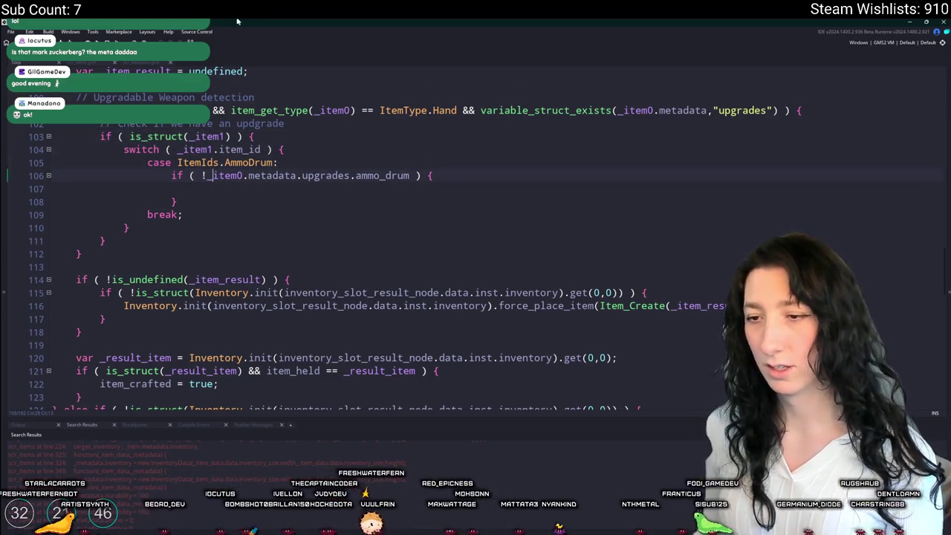
scroll(210, 145, down, 1)
scroll(212, 266, up, 1)
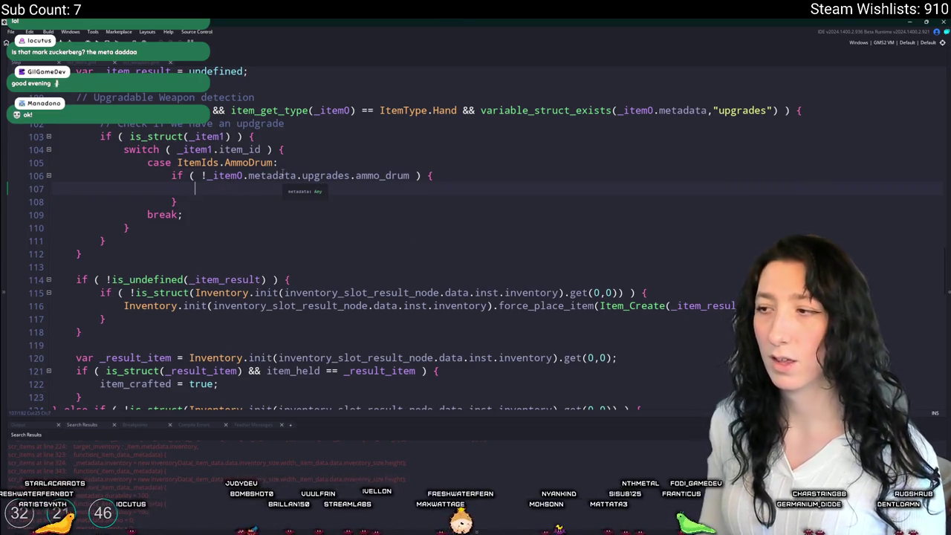
Step: Set _item_result = struct_copy(_item0) on line 107 and open the struct_copy definition
text(_item_result =)
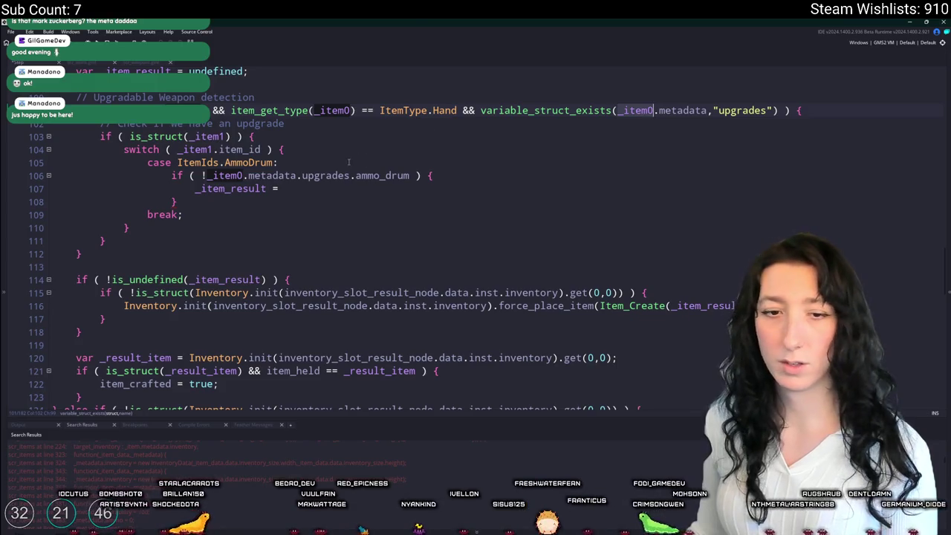
click(689, 306)
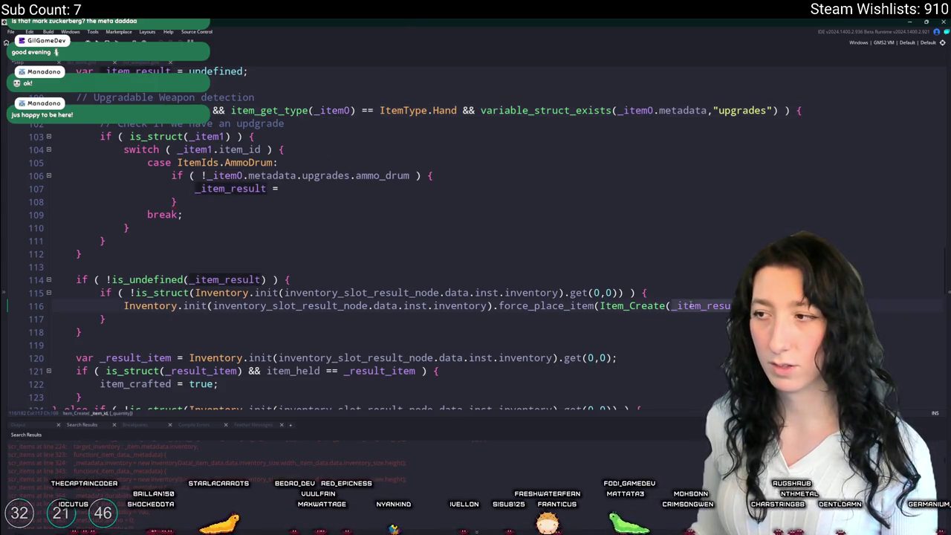
click(320, 193)
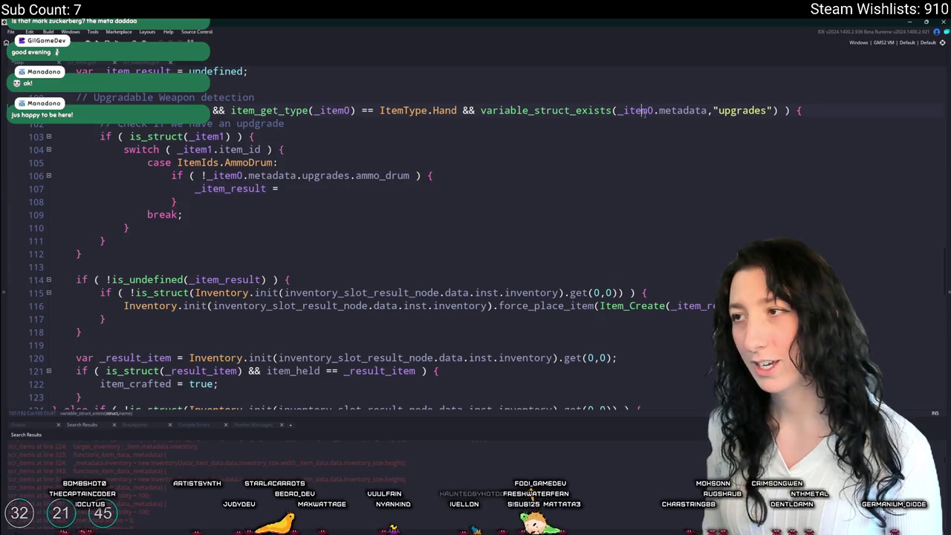
text(_item0)
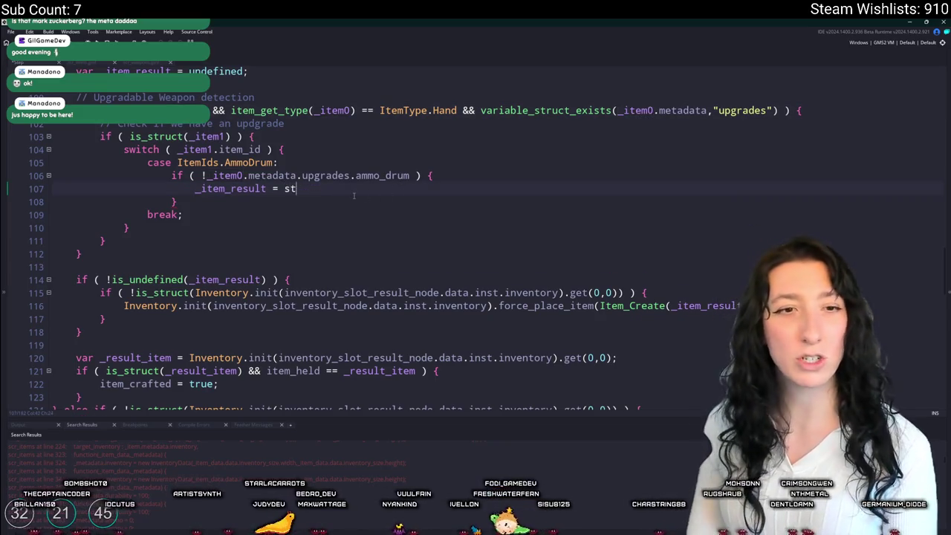
text(ruct_c)
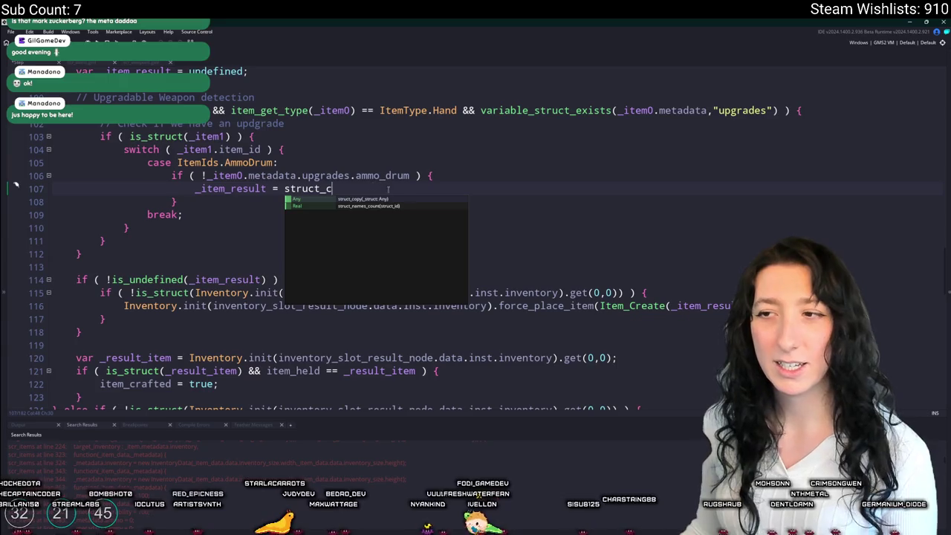
key(Return)
text(_item0)
middle_click(332, 190)
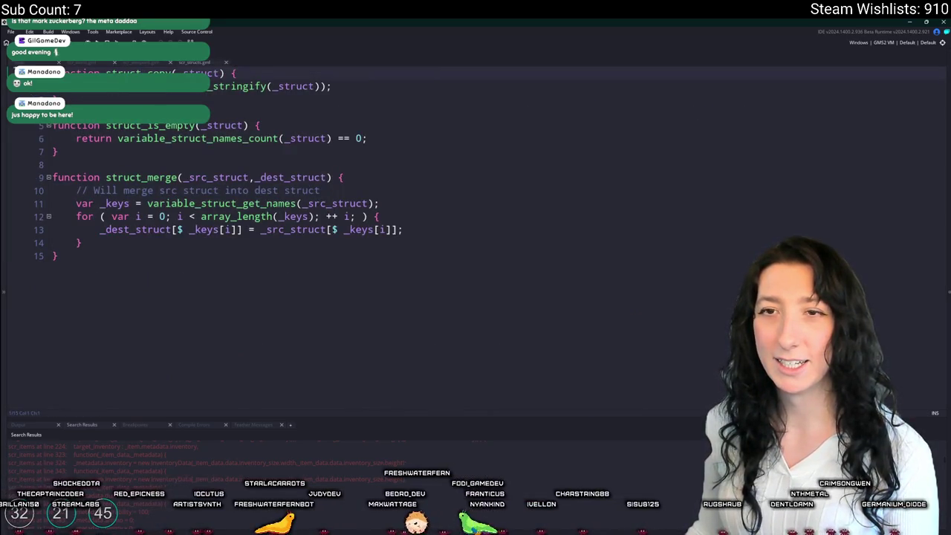
Step: Type variable_clone below struct_copy in the struct helpers script and open its manual page
click(220, 102)
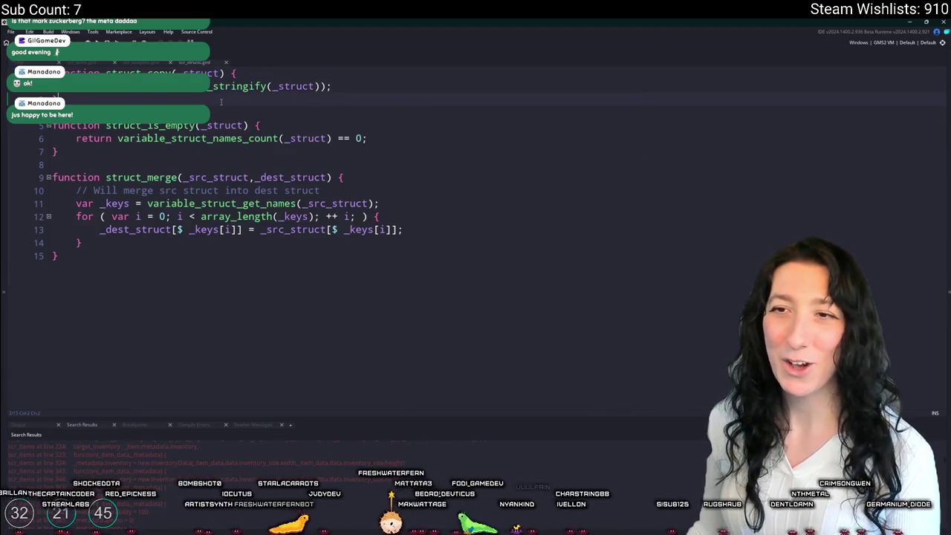
key(Return)
key(Return)
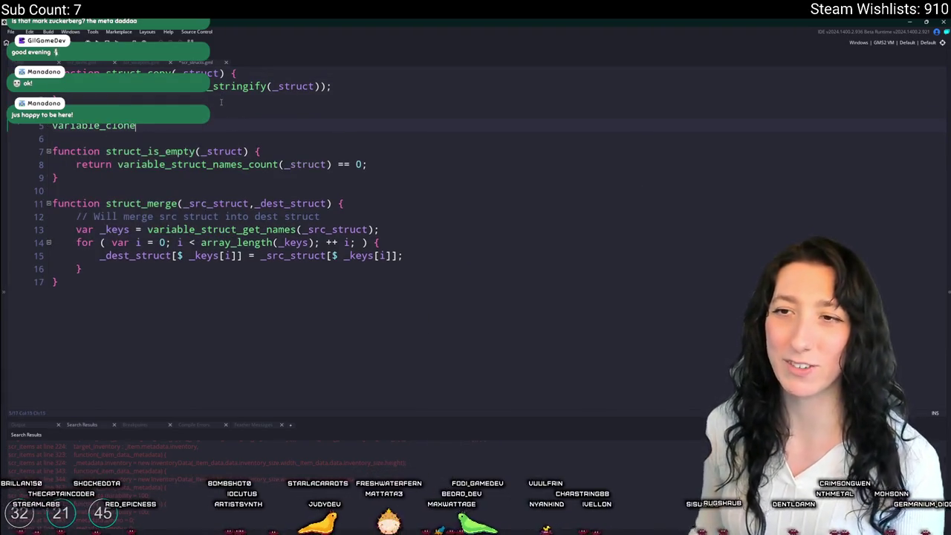
click(74, 125)
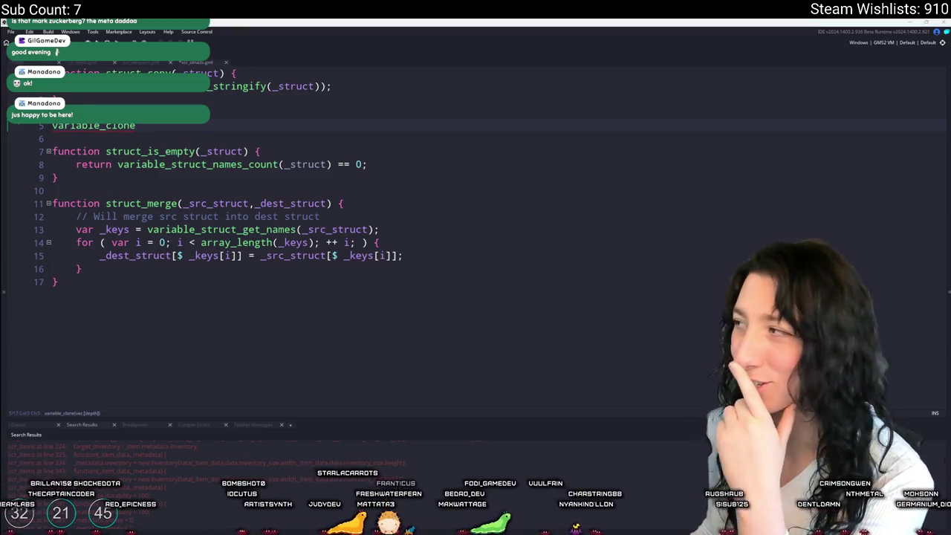
key(F1)
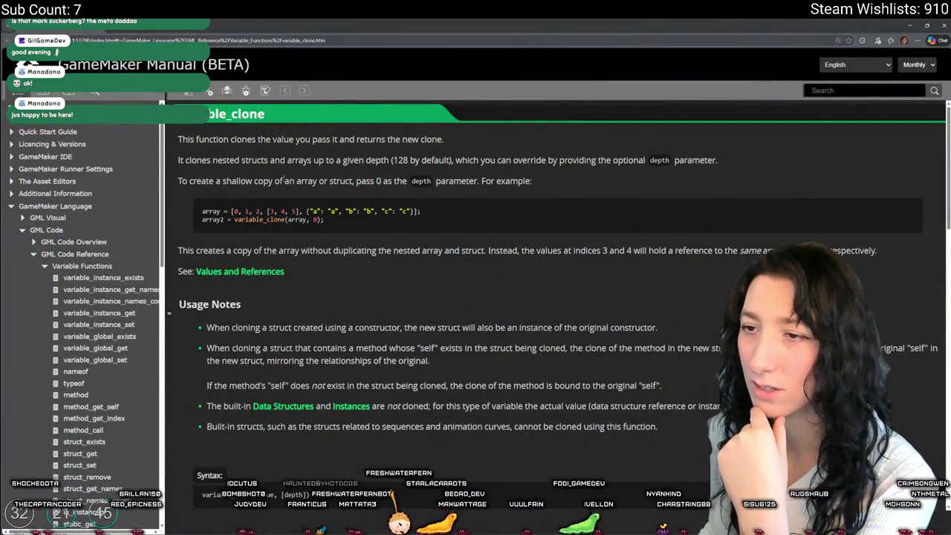
Step: Read the variable_clone manual's usage notes and syntax, then return to the code editor
scroll(381, 231, down, 3)
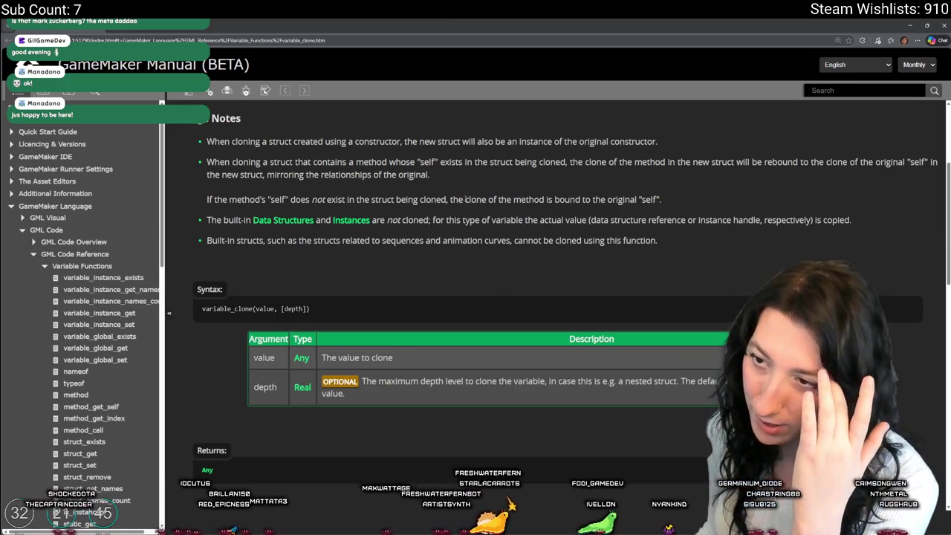
scroll(445, 222, up, 1)
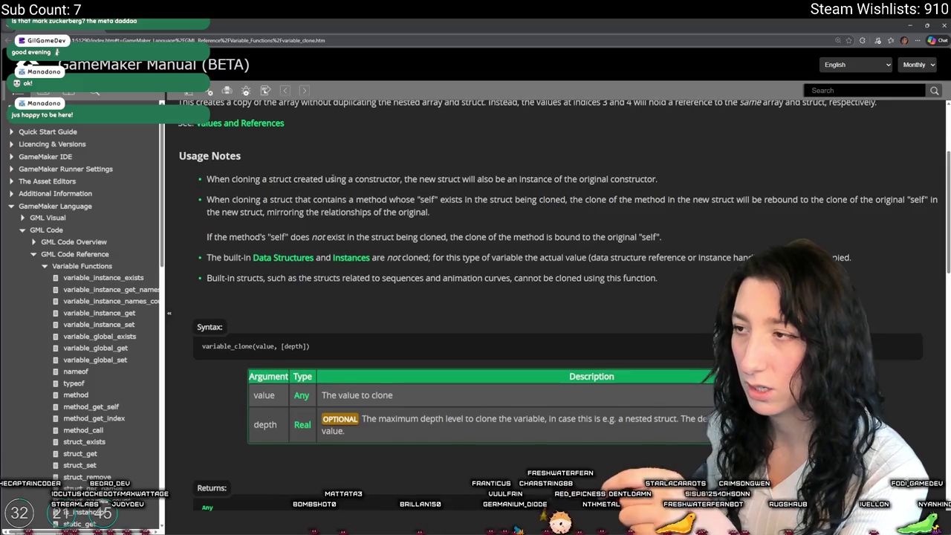
scroll(333, 179, up, 3)
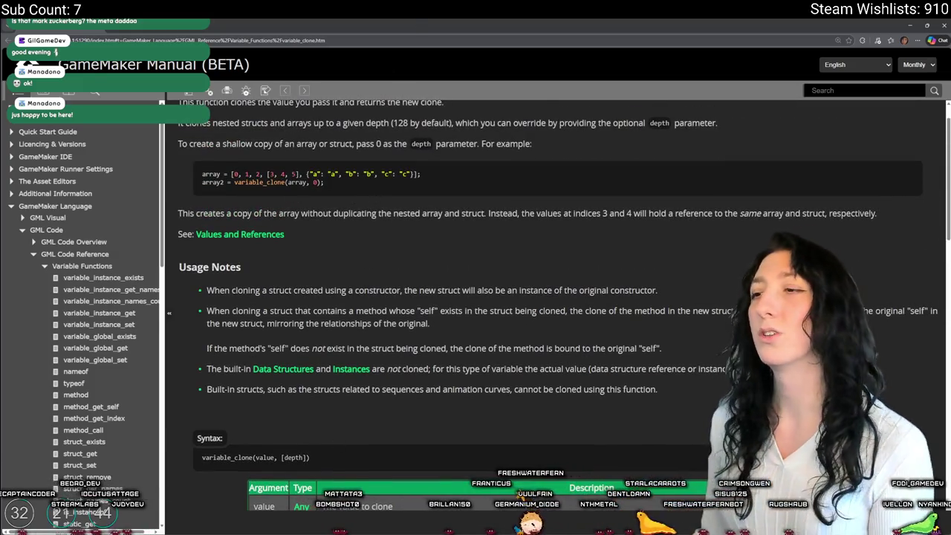
key(alt+Tab)
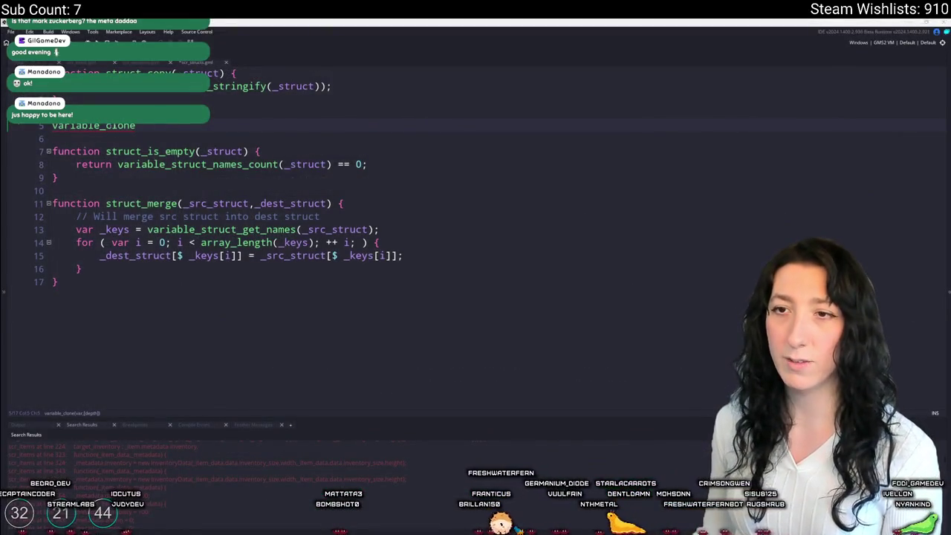
Step: Clone _item0 with variable_clone on line 107 and add a line setting ammo_drum to true
key(ctrl+z)
click(197, 63)
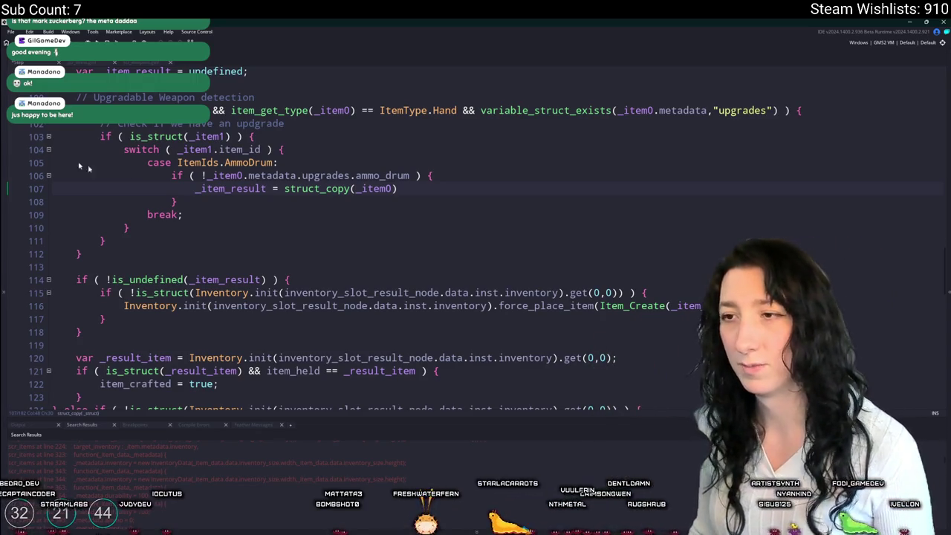
double_click(297, 189)
text(variable_clone)
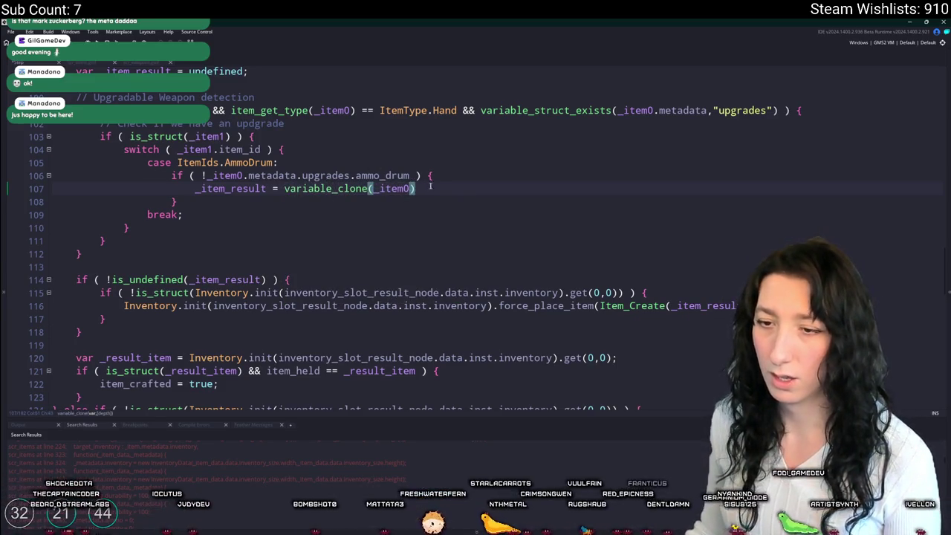
key(Left)
text(,)
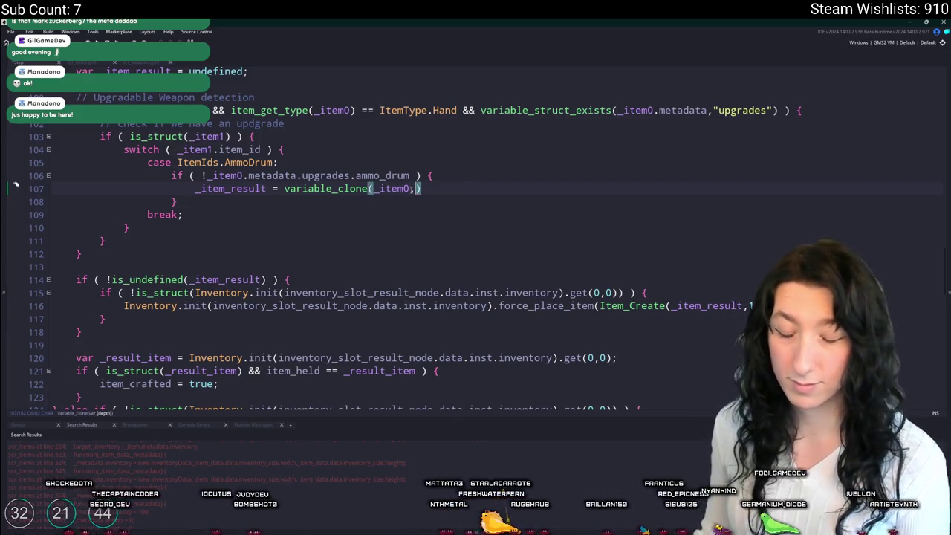
text(10)
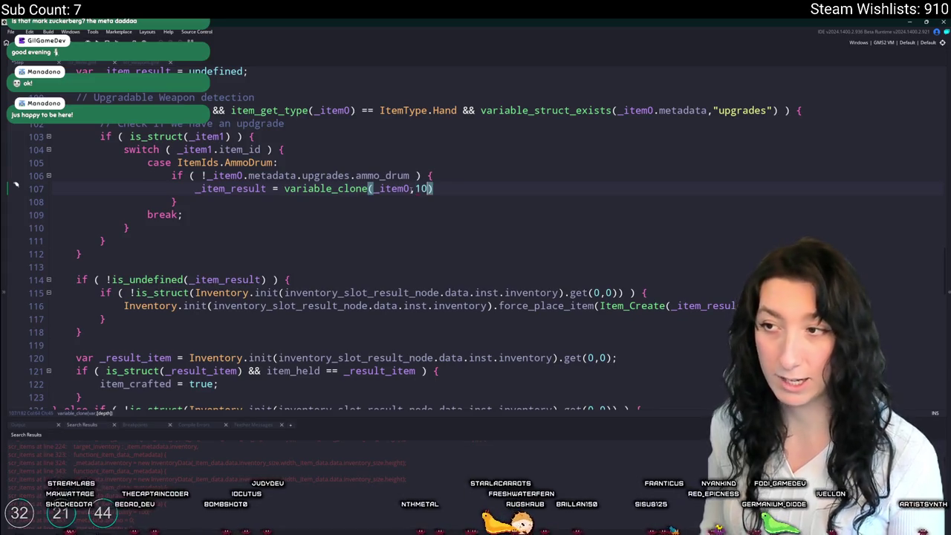
mouse_move(338, 188)
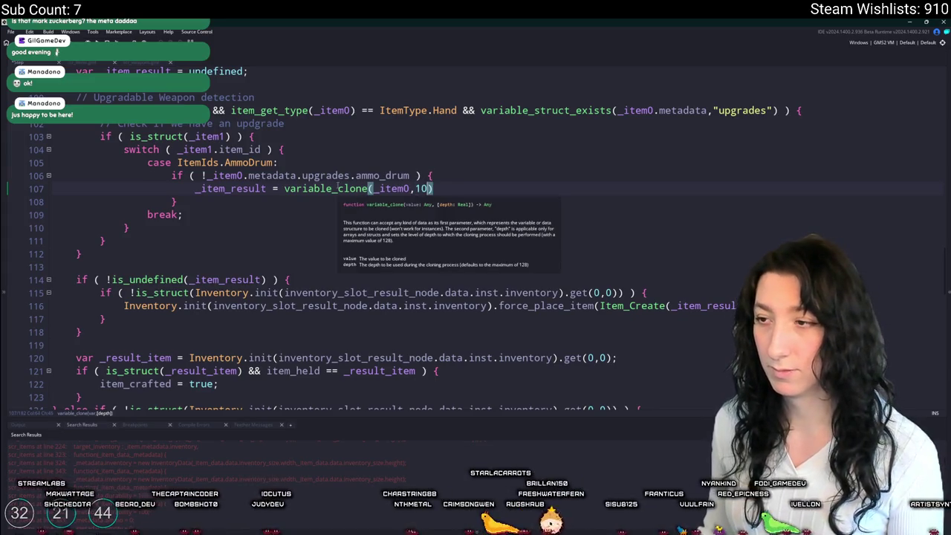
key(BackSpace)
key(BackSpace)
key(BackSpace)
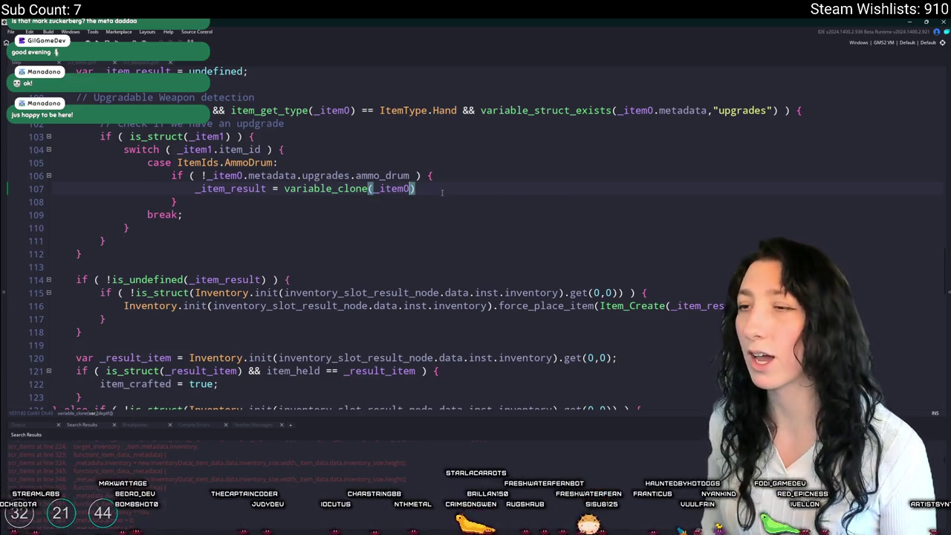
text(;)
double_click(225, 188)
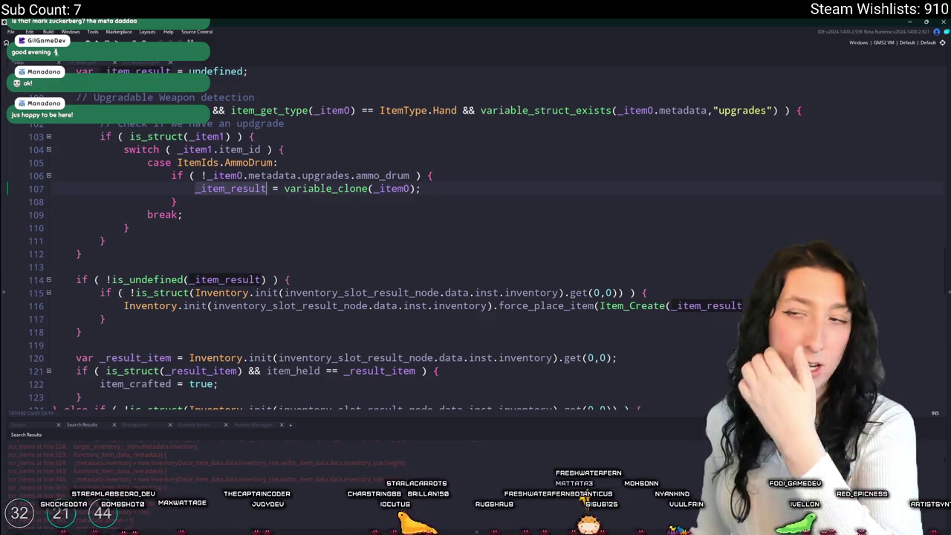
click(443, 192)
key(Return)
text(_item_result.metadata.upgrades.ammo_drum = true;)
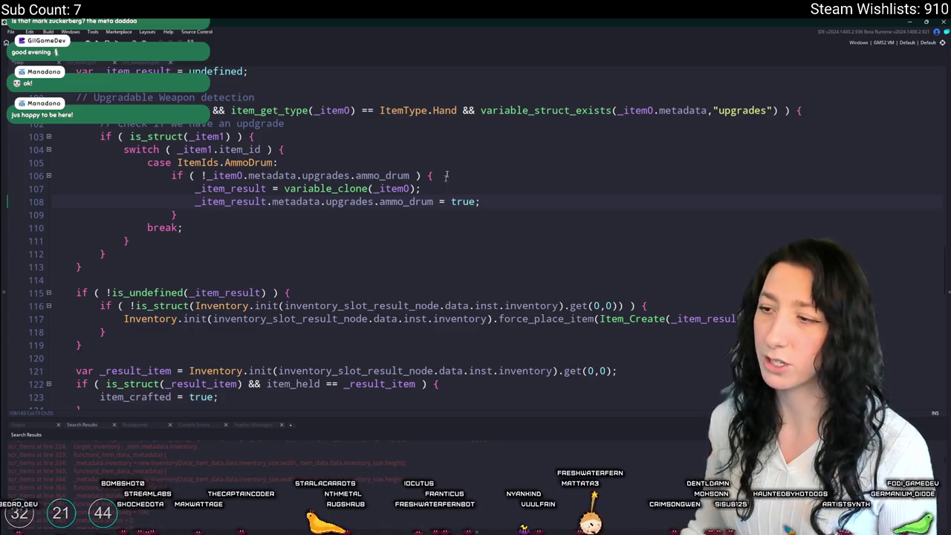
Step: Remove the Item_Create wrapper so force_place_item takes _item_result directly
click(668, 319)
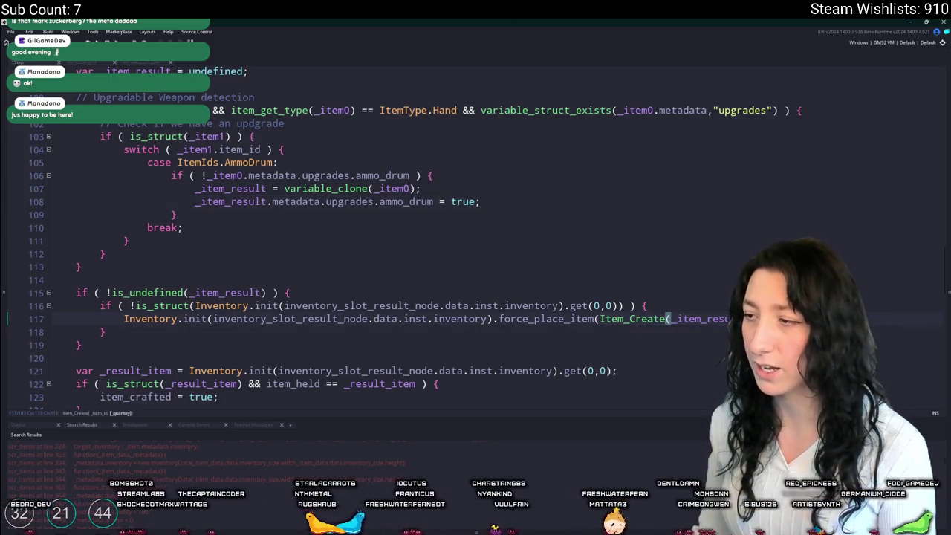
double_click(617, 319)
key(Delete)
key(Delete)
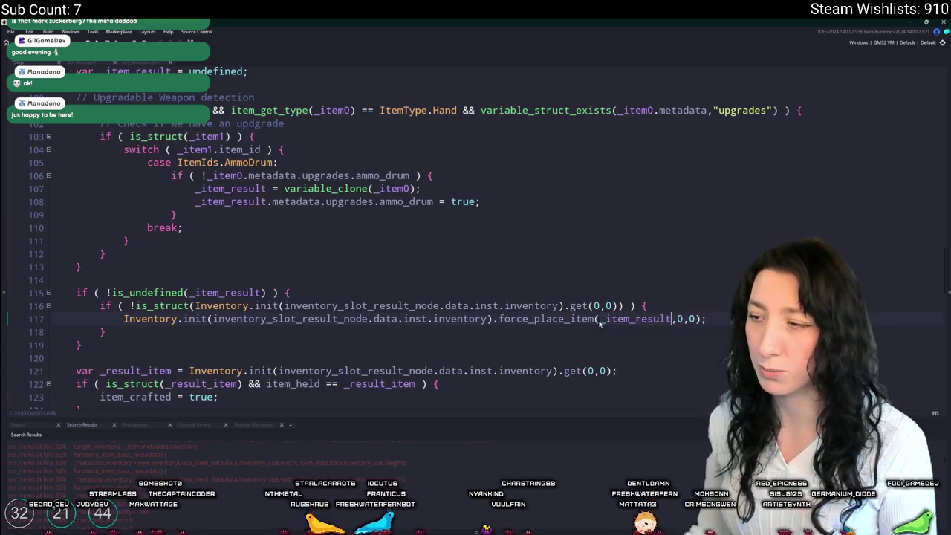
key(ctrl+Right)
key(Delete)
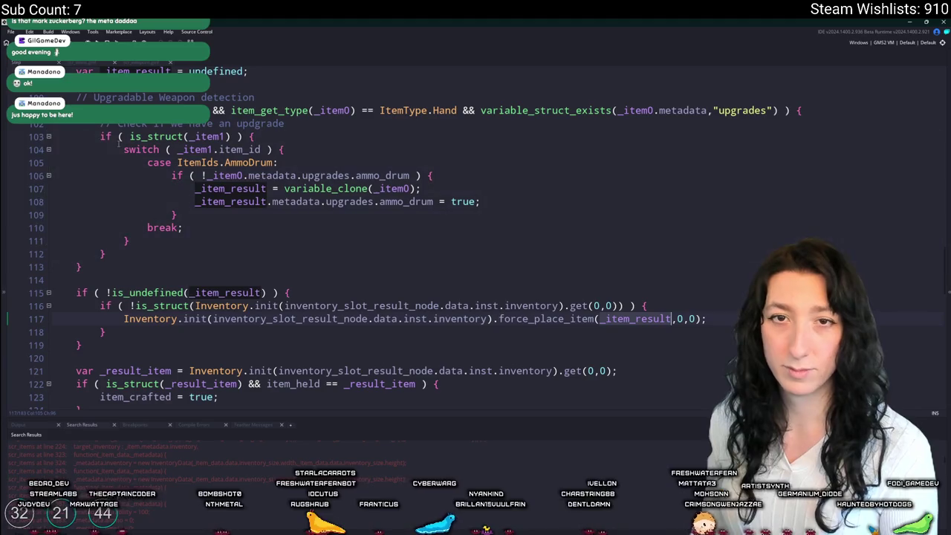
scroll(614, 267, down, 3)
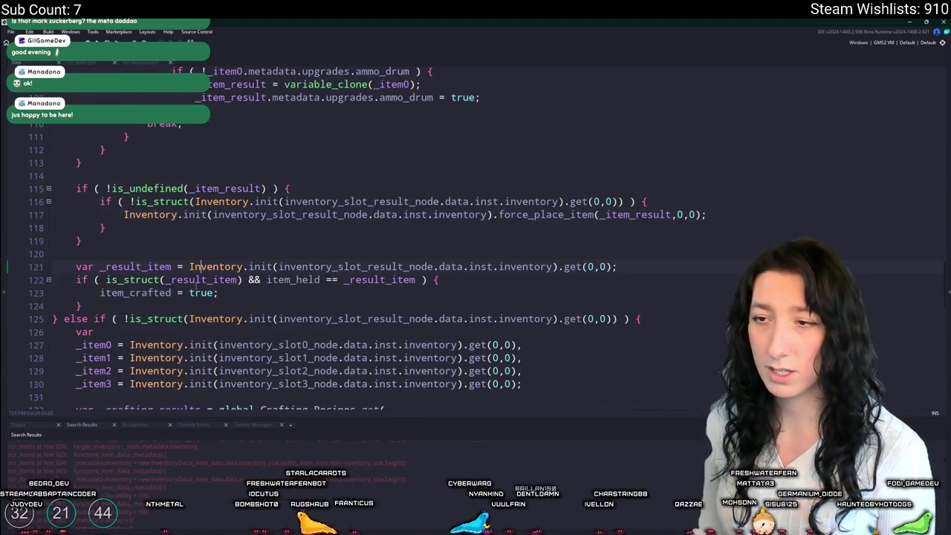
click(241, 279)
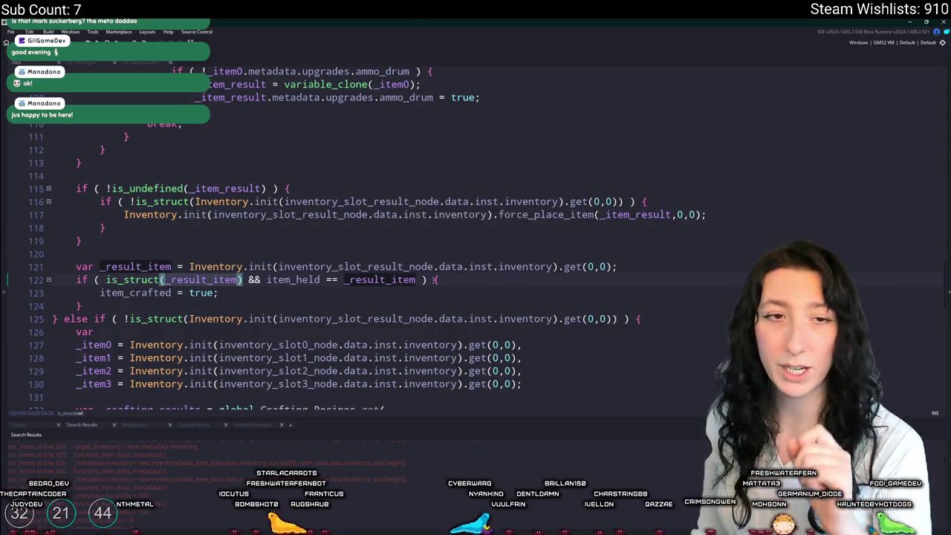
scroll(396, 297, down, 3)
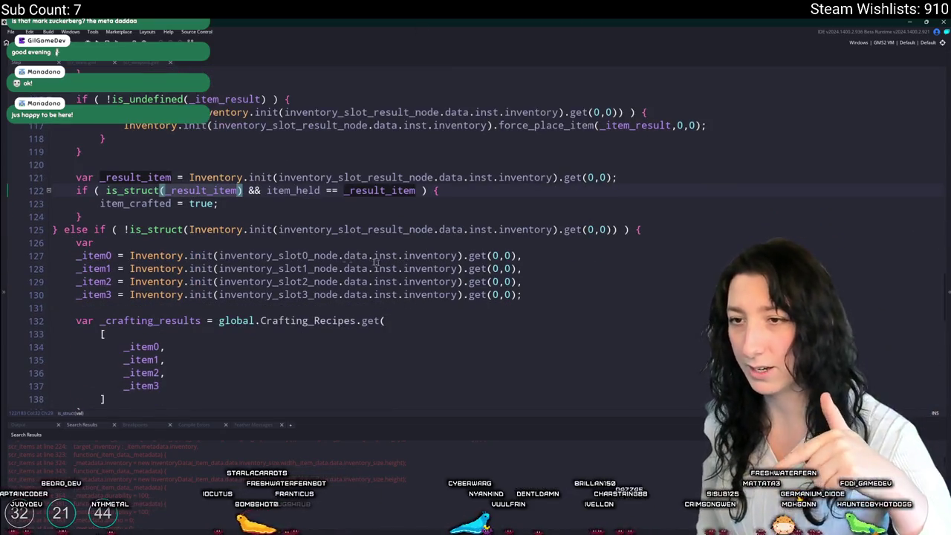
scroll(394, 264, down, 3)
scroll(323, 237, down, 1)
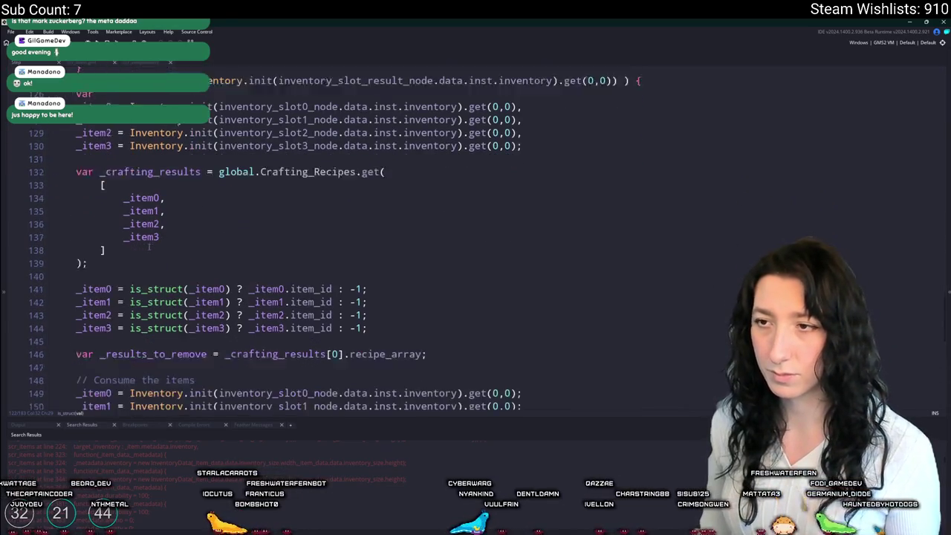
mouse_move(159, 235)
mouse_down()
mouse_move(24, 212)
mouse_move(17, 227)
mouse_up()
click(188, 287)
scroll(190, 304, down, 1)
scroll(188, 300, down, 5)
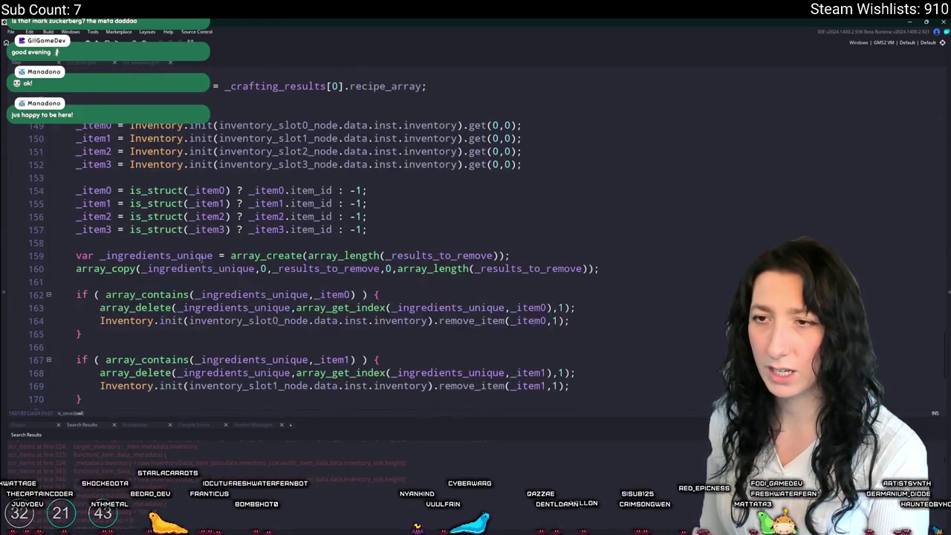
scroll(103, 101, up, 3)
scroll(103, 100, up, 7)
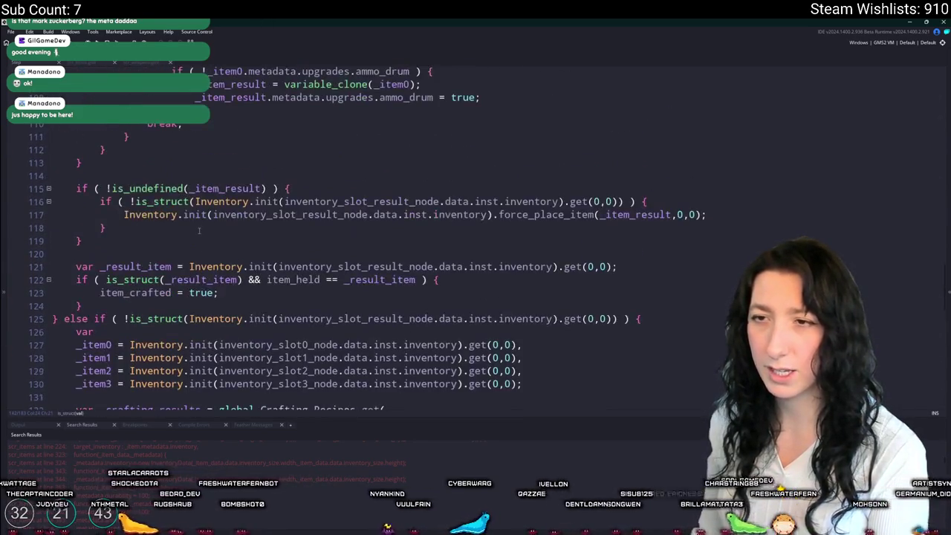
scroll(88, 210, down, 2)
scroll(88, 210, down, 8)
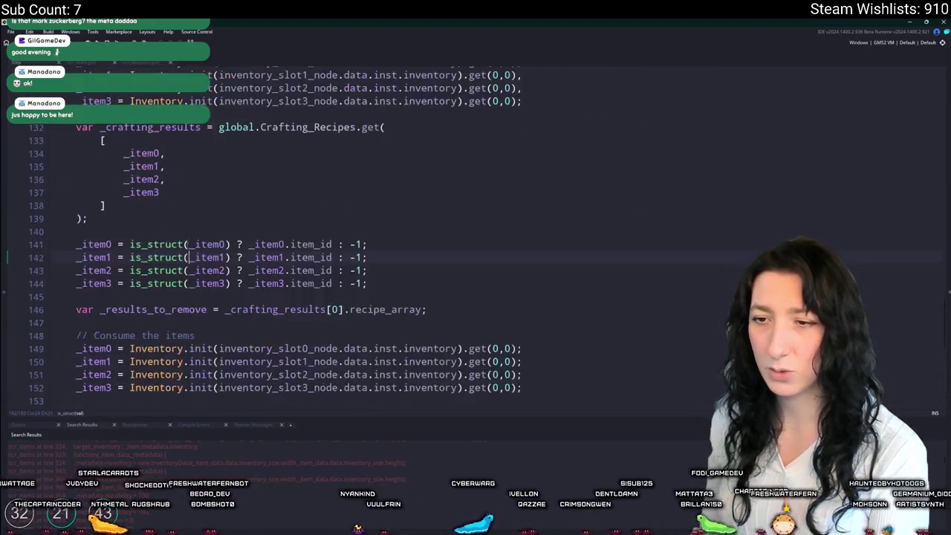
scroll(171, 251, down, 6)
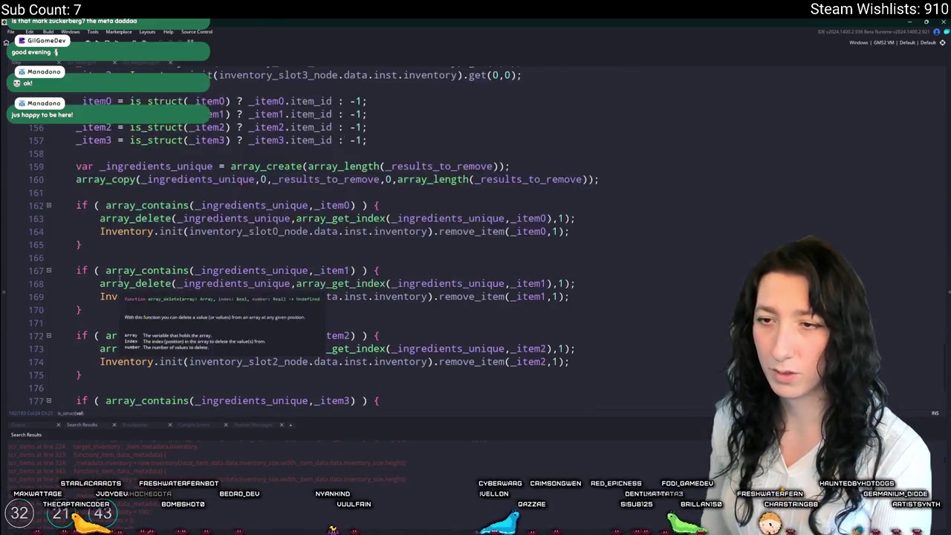
mouse_move(71, 378)
mouse_down()
mouse_move(89, 111)
mouse_move(103, 186)
mouse_move(111, 112)
mouse_move(186, 45)
mouse_move(242, 20)
mouse_move(111, 357)
mouse_move(89, 344)
mouse_move(100, 351)
mouse_up()
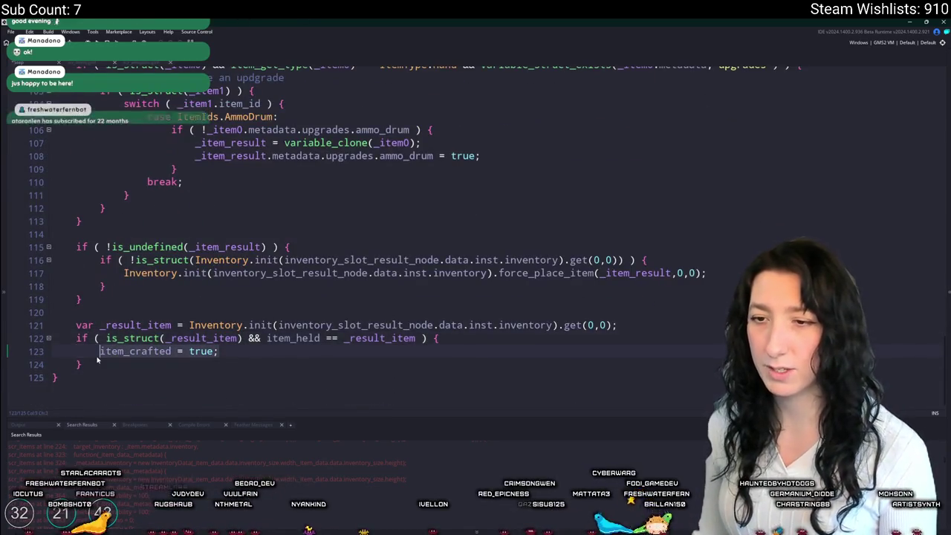
scroll(125, 189, up, 1)
scroll(231, 312, down, 3)
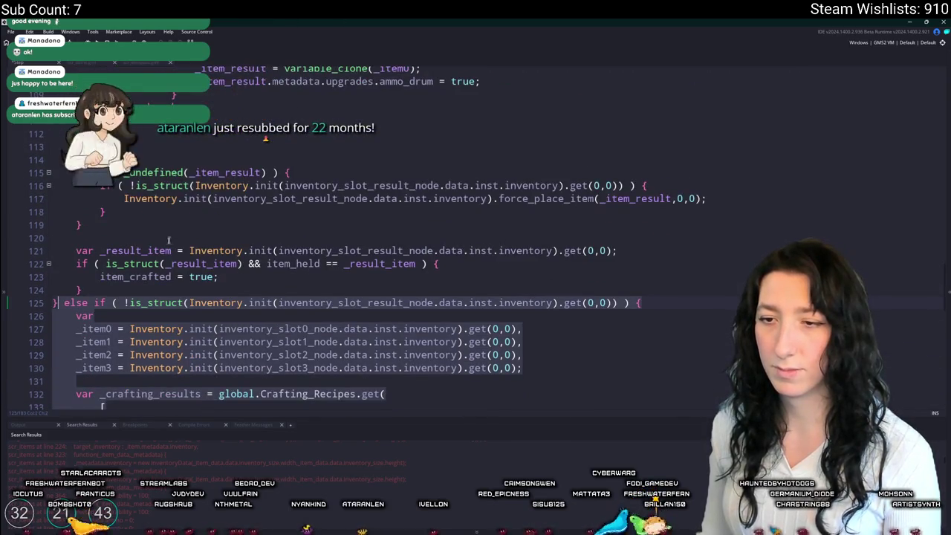
scroll(231, 304, down, 3)
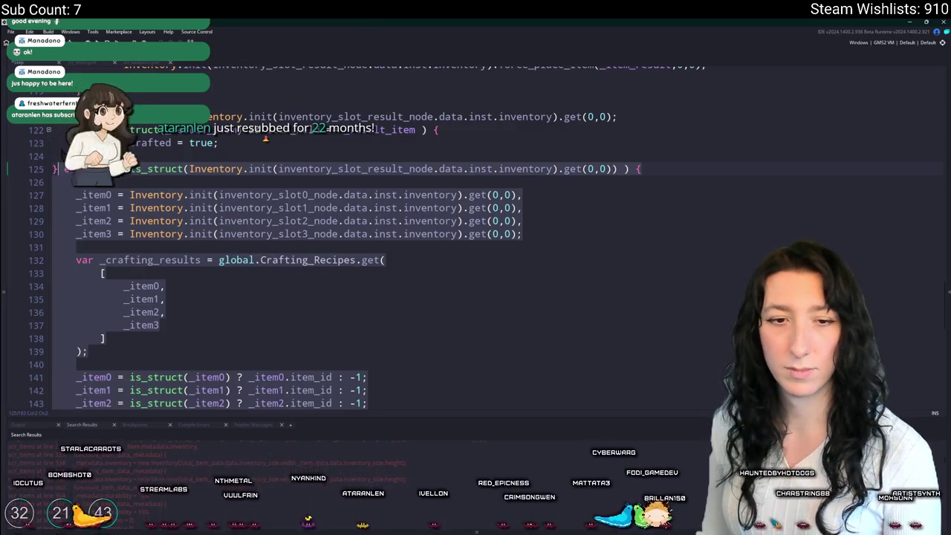
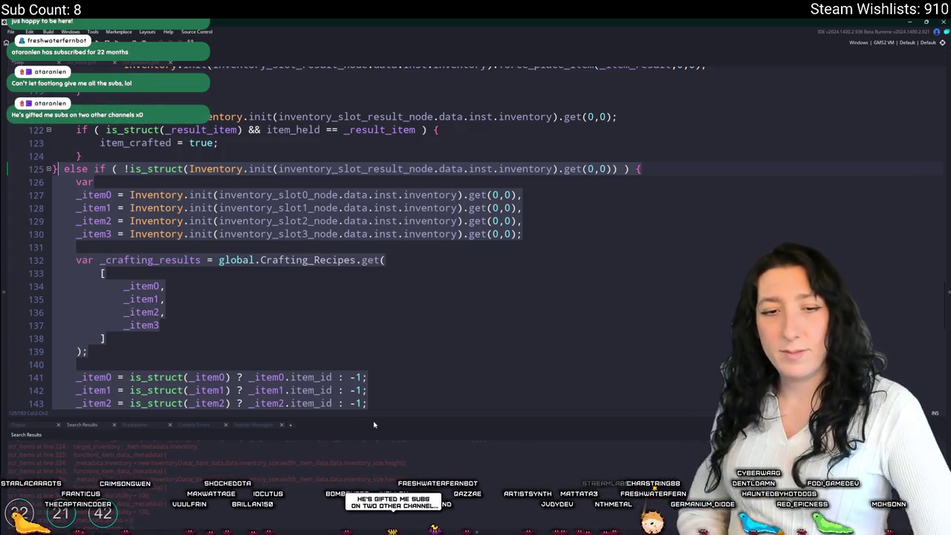
Step: Scroll through the script and briefly select, then deselect, the old crafting code block
scroll(373, 249, down, 8)
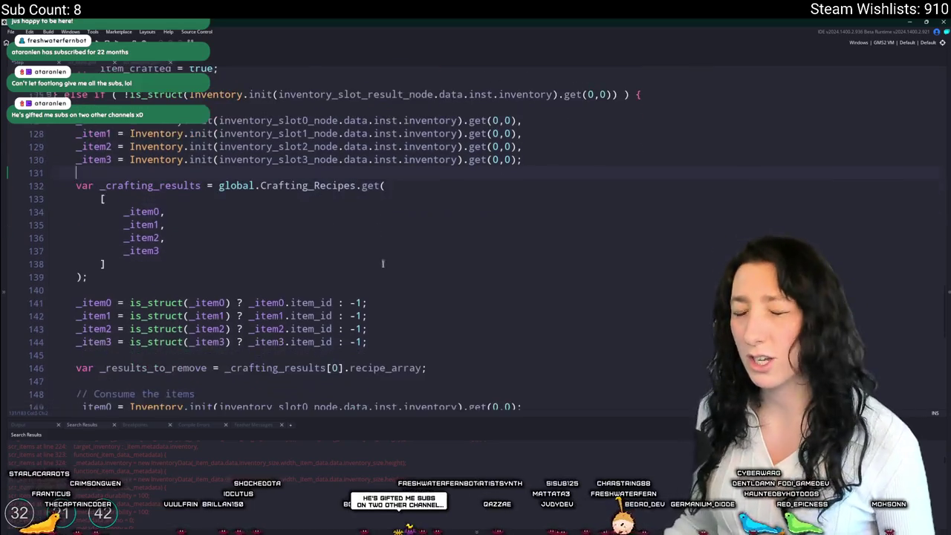
scroll(362, 271, down, 6)
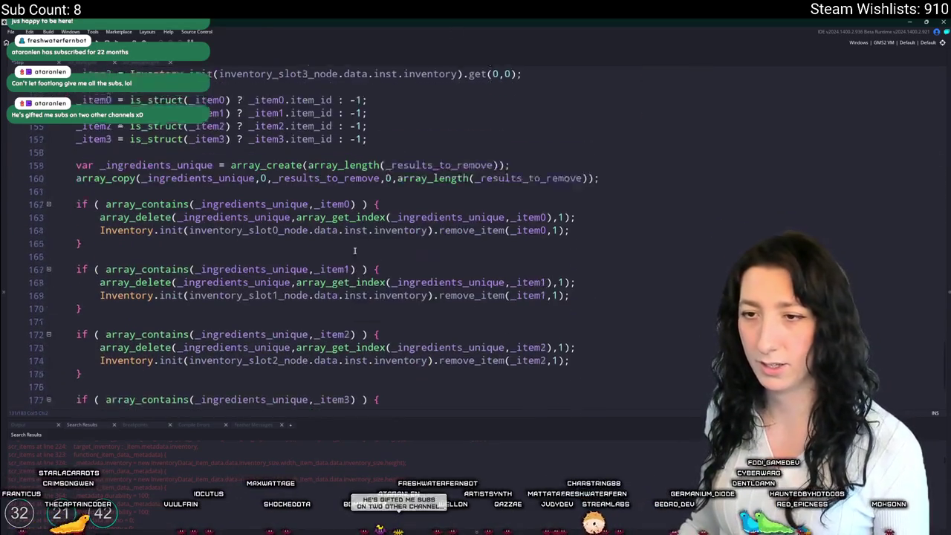
scroll(199, 363, up, 15)
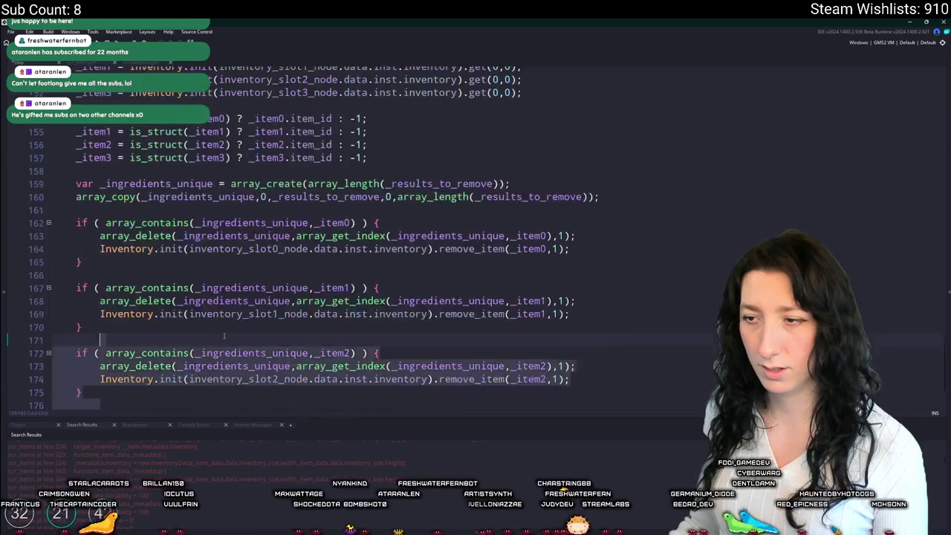
click(77, 266)
scroll(223, 297, down, 14)
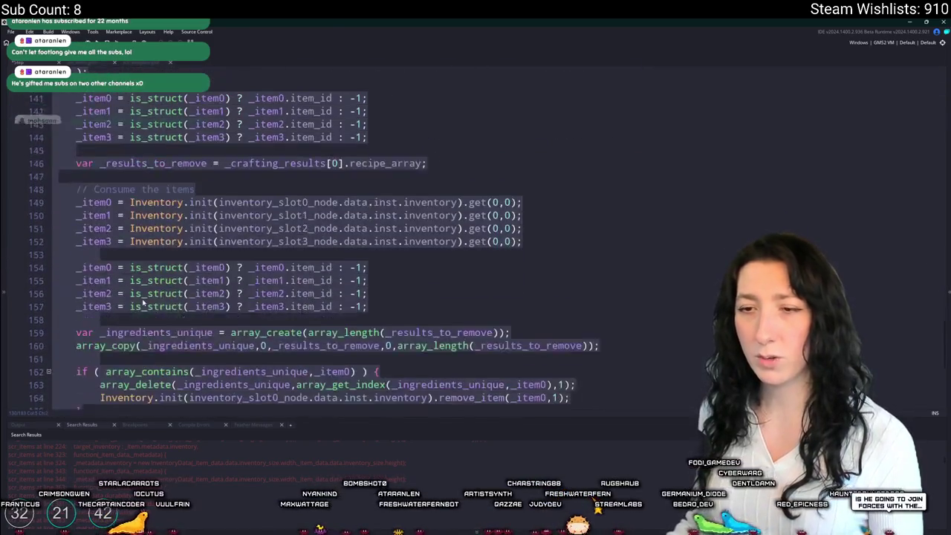
scroll(103, 359, up, 3)
click(101, 355)
mouse_move(102, 358)
mouse_down()
mouse_move(97, 372)
mouse_move(62, 167)
mouse_move(62, 176)
mouse_up()
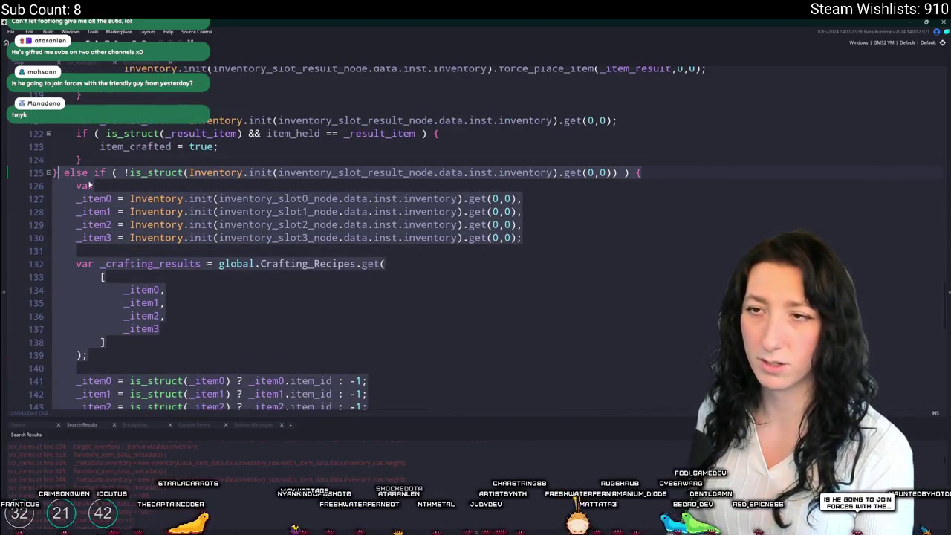
click(88, 185)
scroll(89, 186, up, 6)
scroll(341, 164, up, 1)
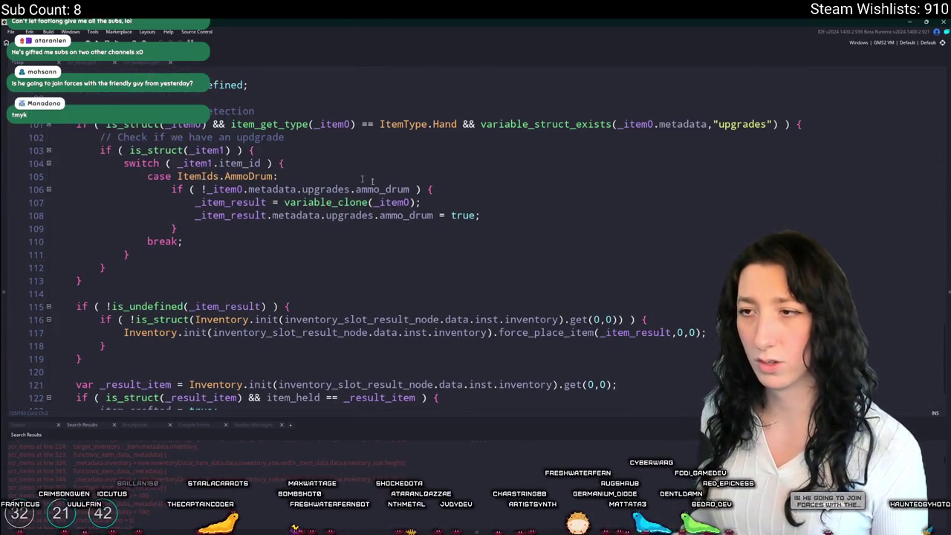
scroll(262, 93, up, 2)
Step: Declare 'var _items_to_consume = [];' below the item result declaration
click(332, 160)
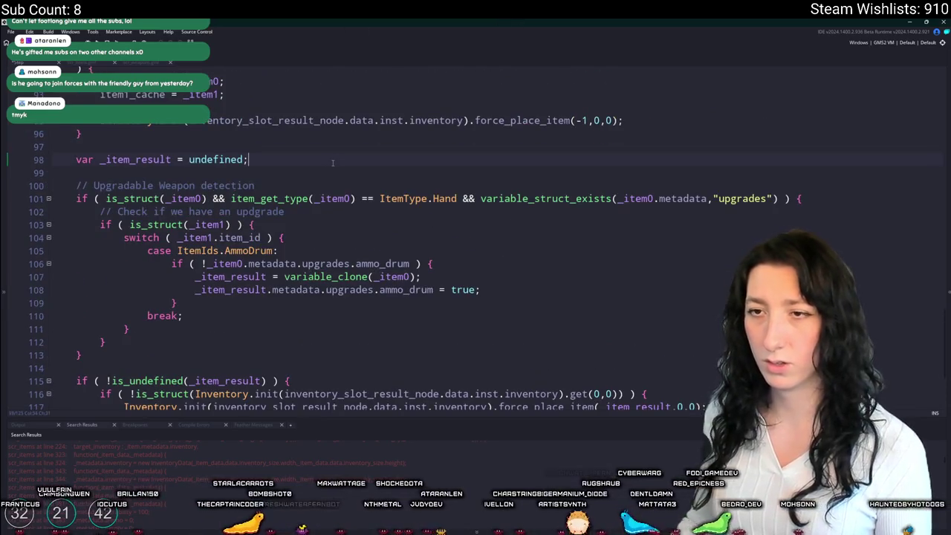
key(Return)
text(var _C)
key(BackSpace)
text(items_)
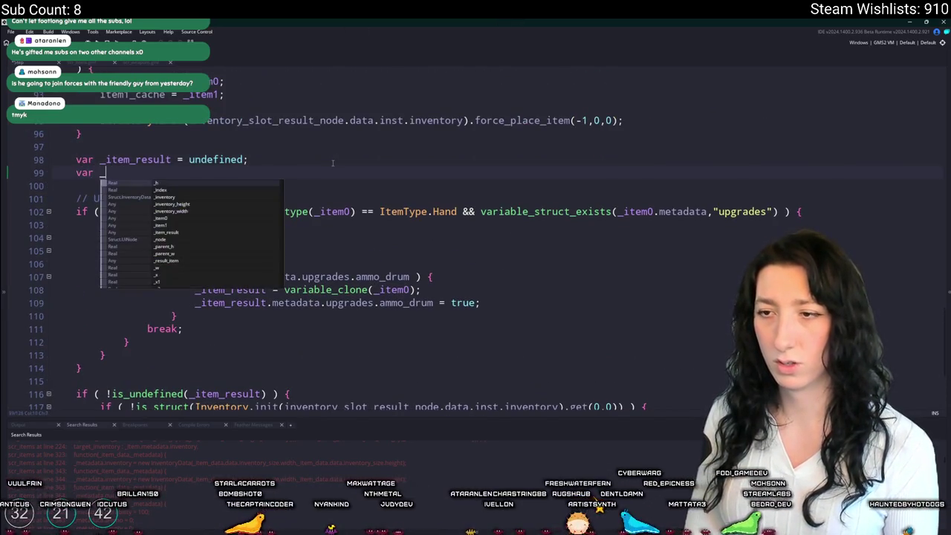
text(to_Consume)
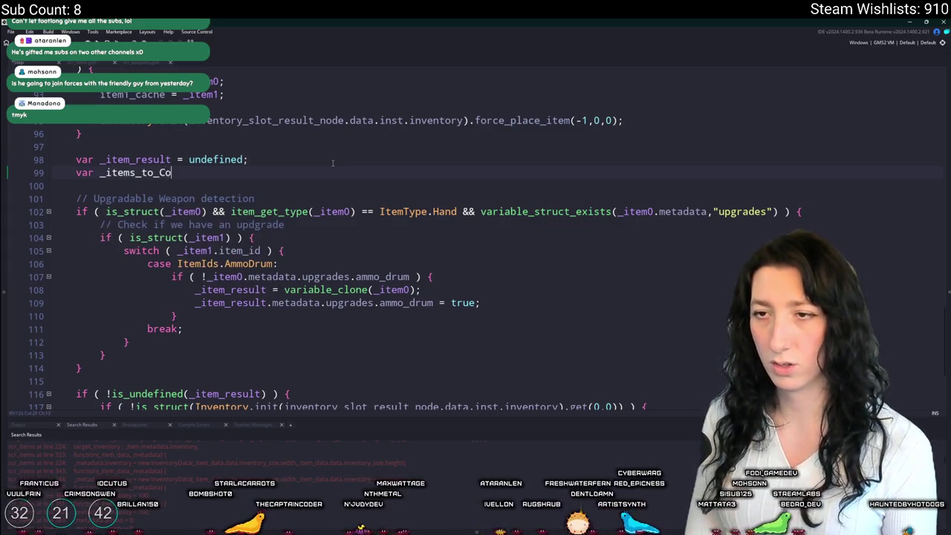
key(BackSpace)
key(BackSpace)
key(BackSpace)
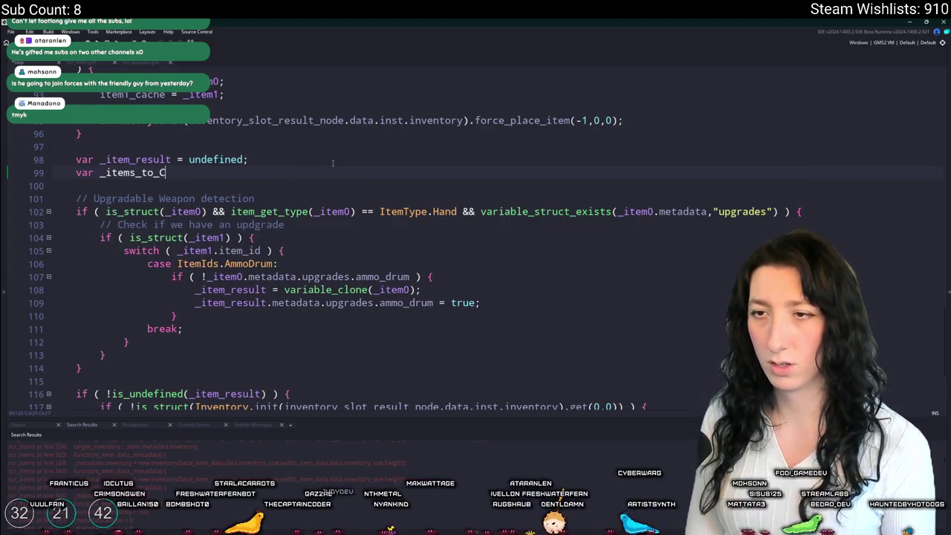
text(consumei)
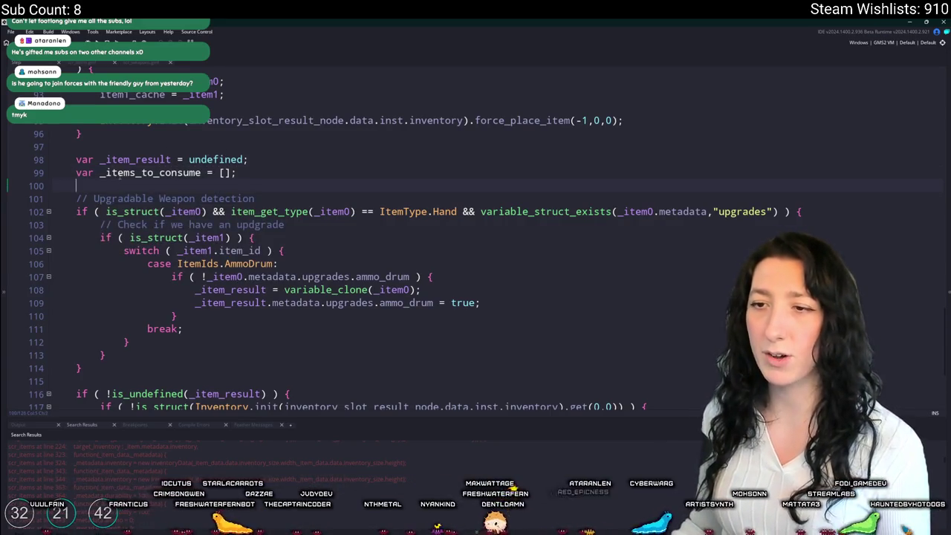
Step: Set '_items_to_consume = [_item0,_item1];' inside the AmmoDrum case
click(487, 302)
key(Return)
text(_items_to_consume = [)
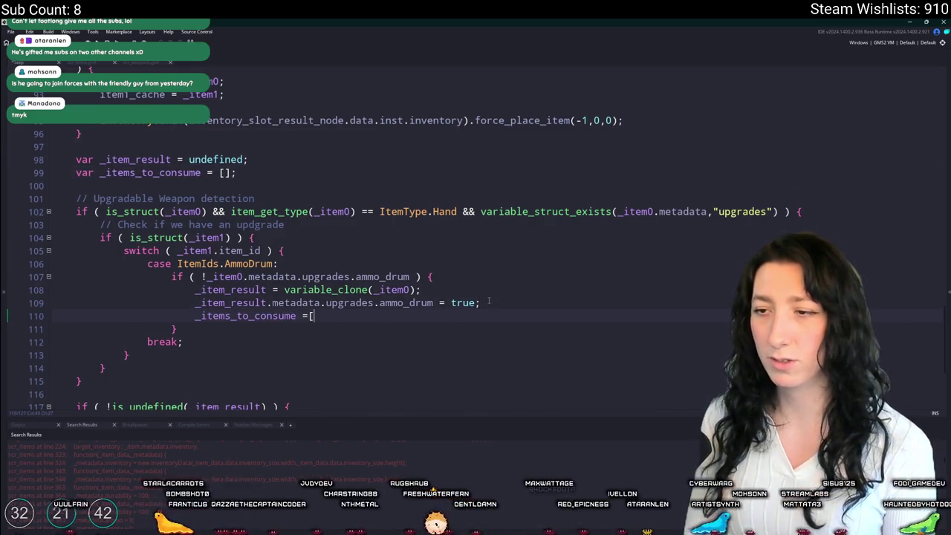
text(_item0,)
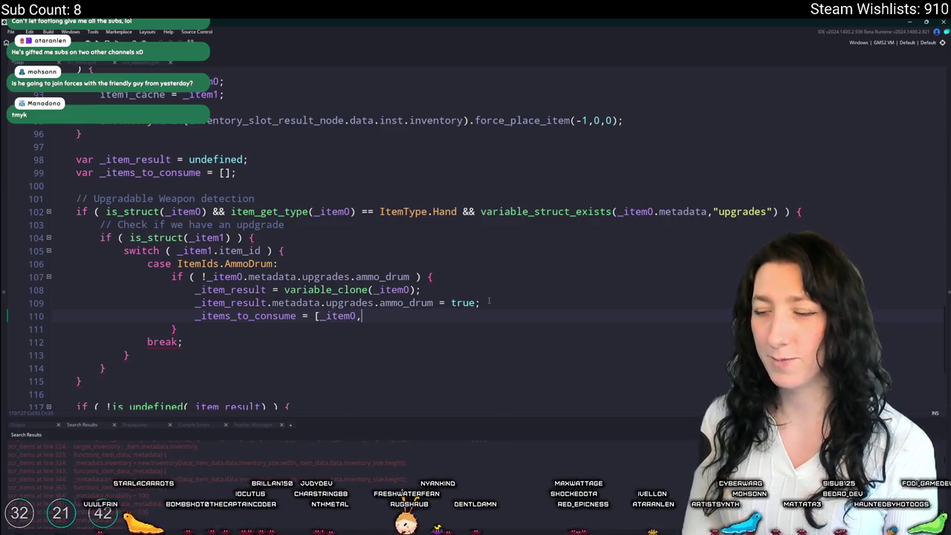
text(_item1)
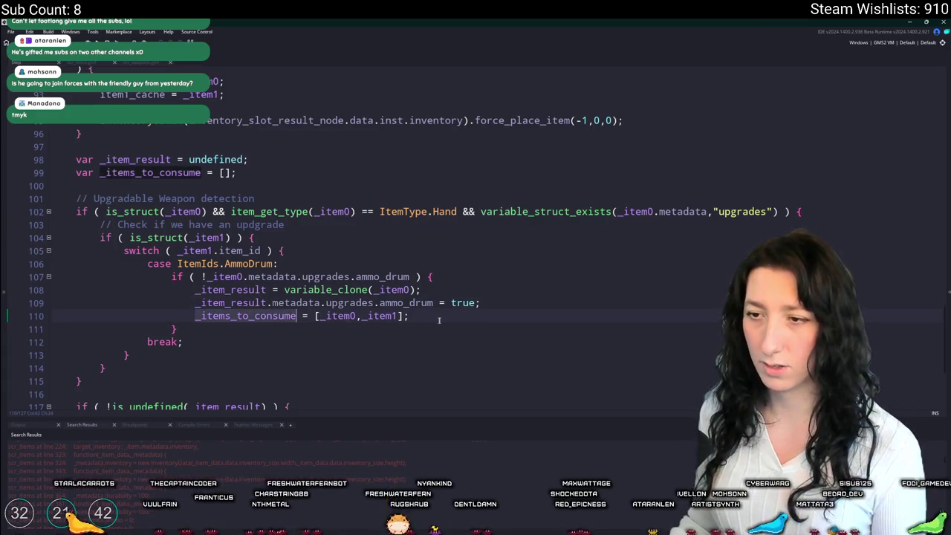
click(505, 313)
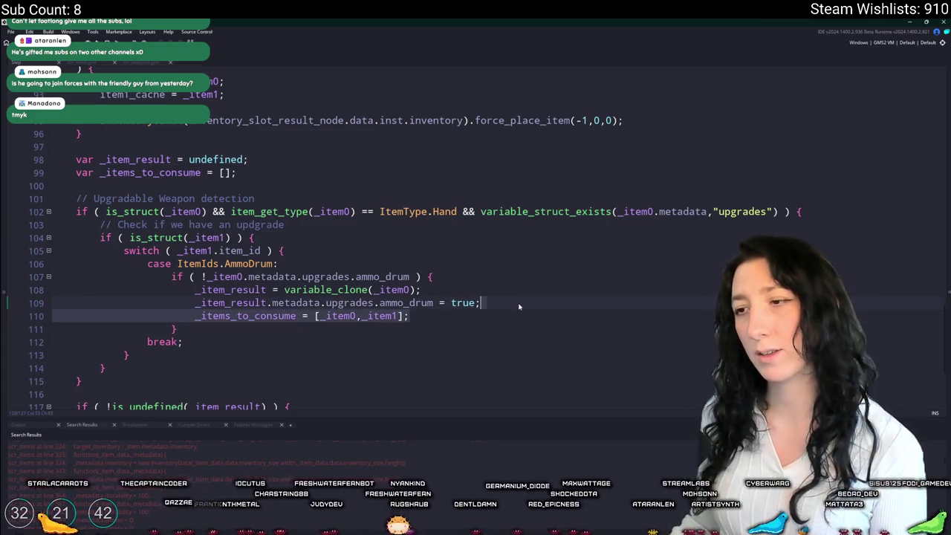
scroll(513, 297, down, 4)
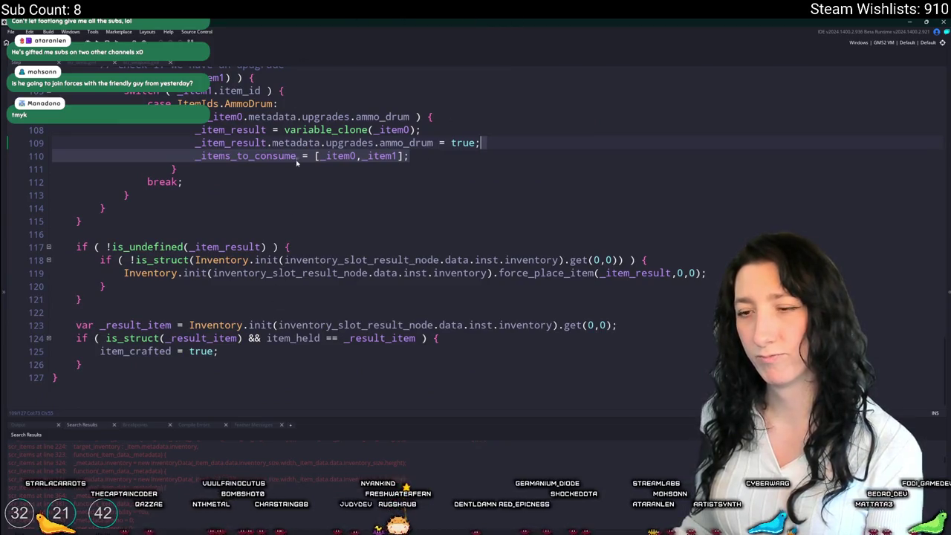
click(190, 158)
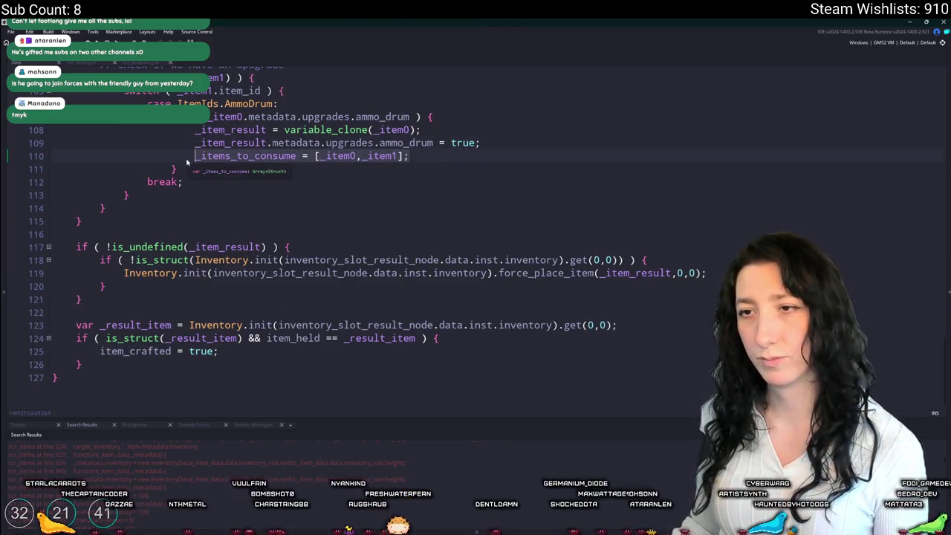
scroll(379, 342, up, 1)
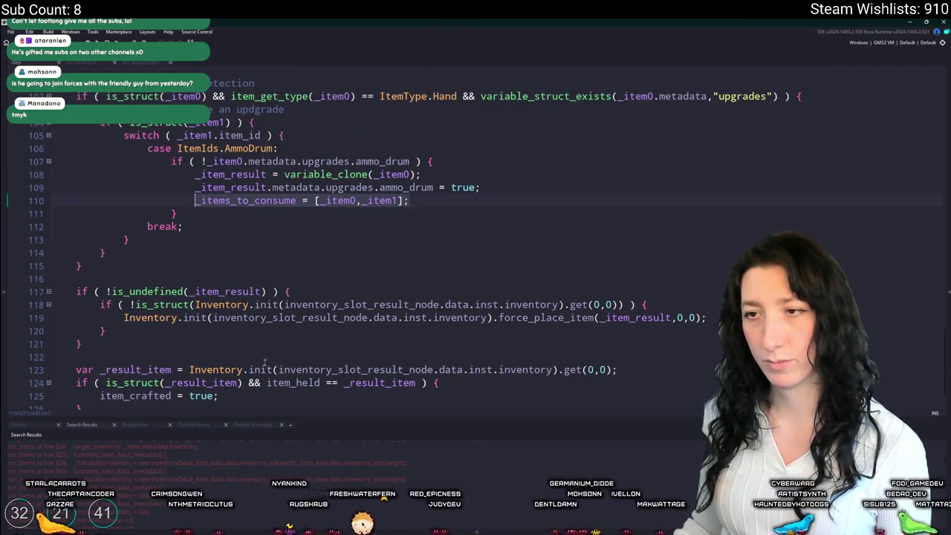
scroll(265, 362, down, 1)
key(ctrl+Right)
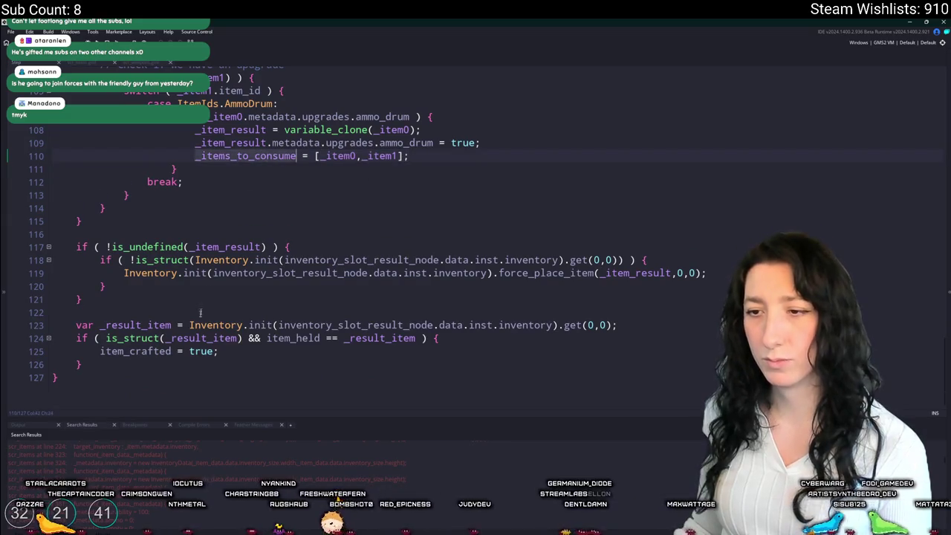
Step: Make the crafted check also require array_length(_items_to_consume)
click(418, 338)
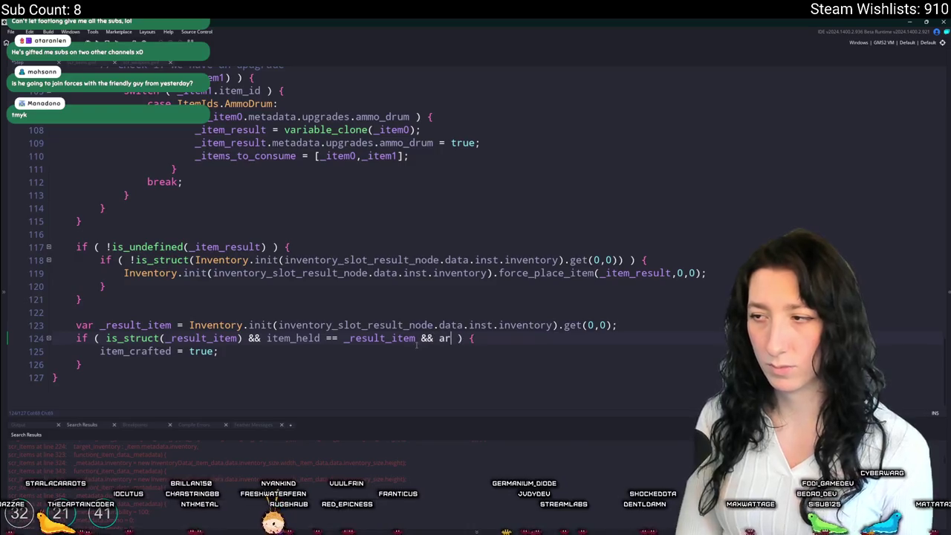
text(ray_length(_items_to_consume) > 0)
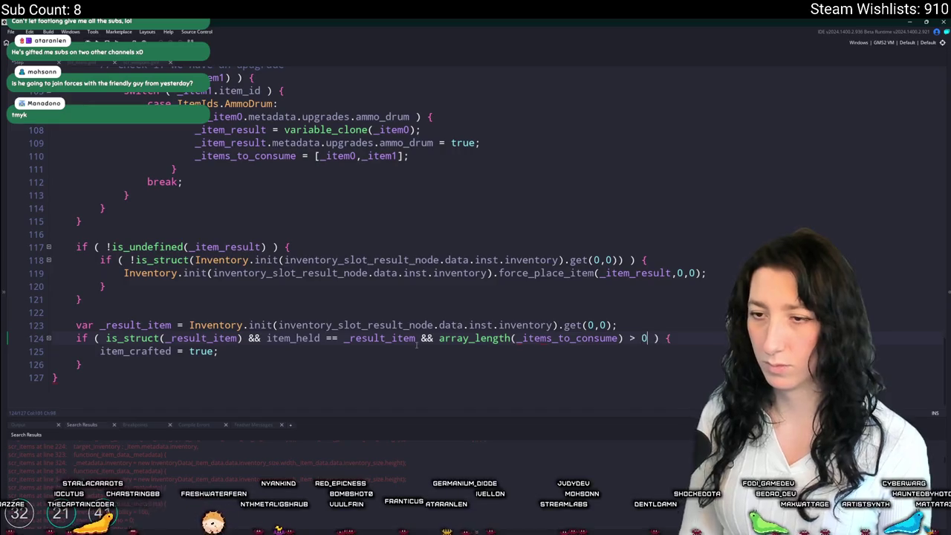
click(100, 351)
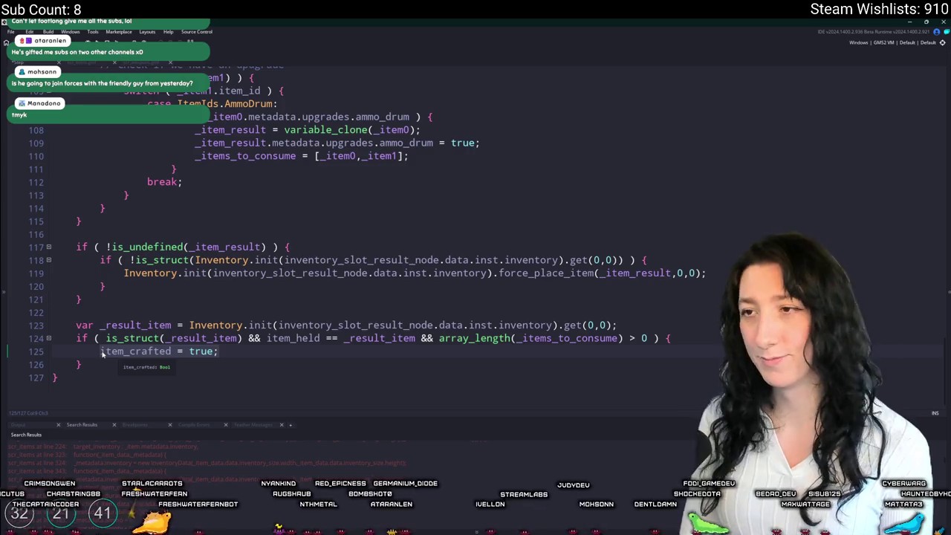
scroll(418, 168, up, 8)
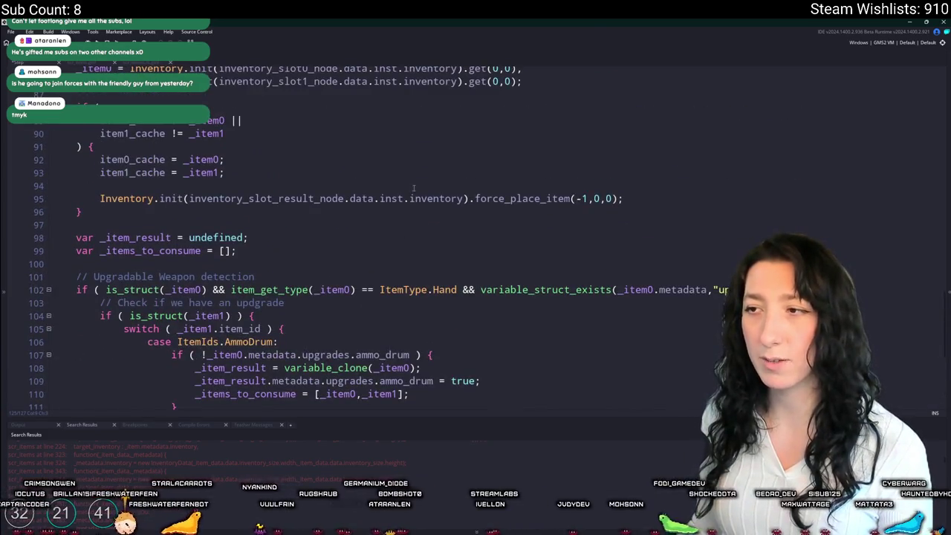
Step: Replace the item_crafted line with a slot 0 inventory remove_item_uuid call
mouse_move(460, 157)
mouse_down()
mouse_move(327, 171)
mouse_move(128, 171)
mouse_move(125, 159)
mouse_up()
key(ctrl+c)
scroll(95, 350, down, 8)
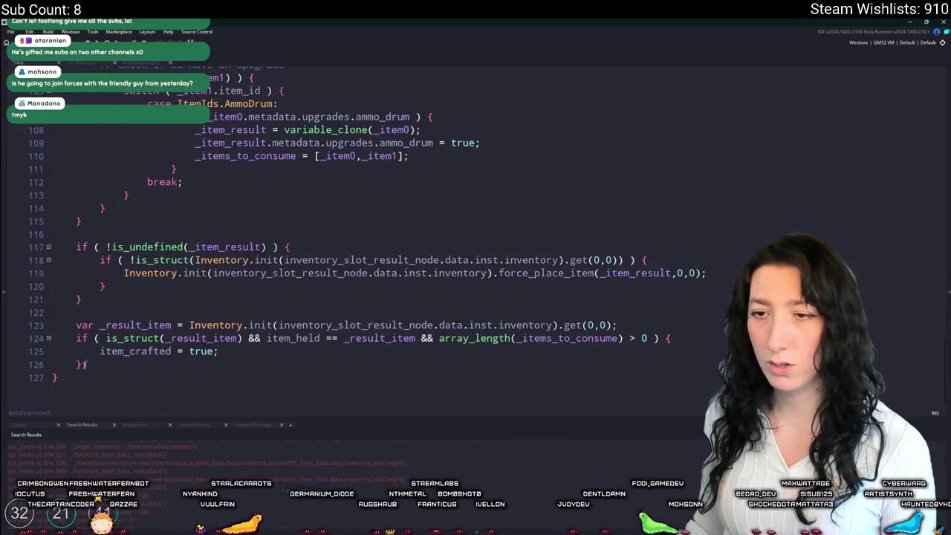
drag(179, 356, 219, 353)
key(ctrl+v)
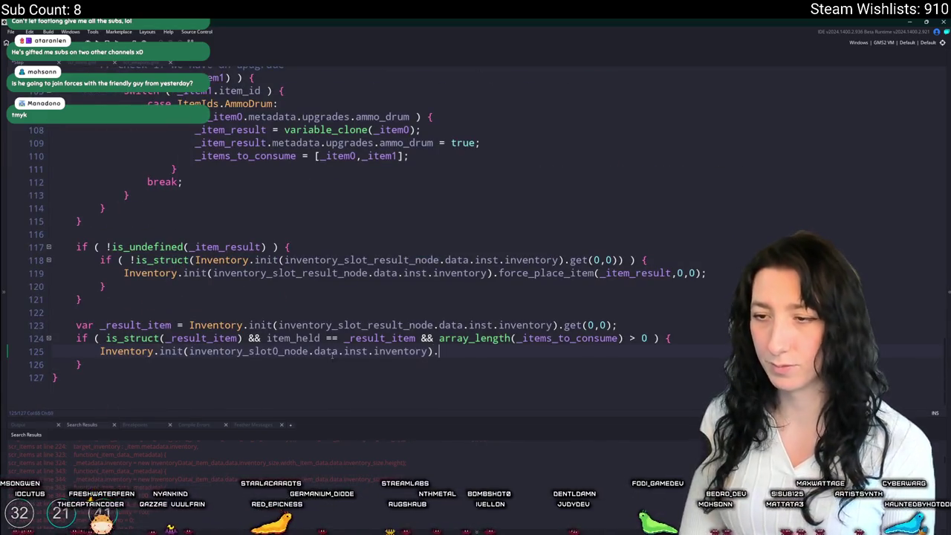
text(.remo)
key(Down)
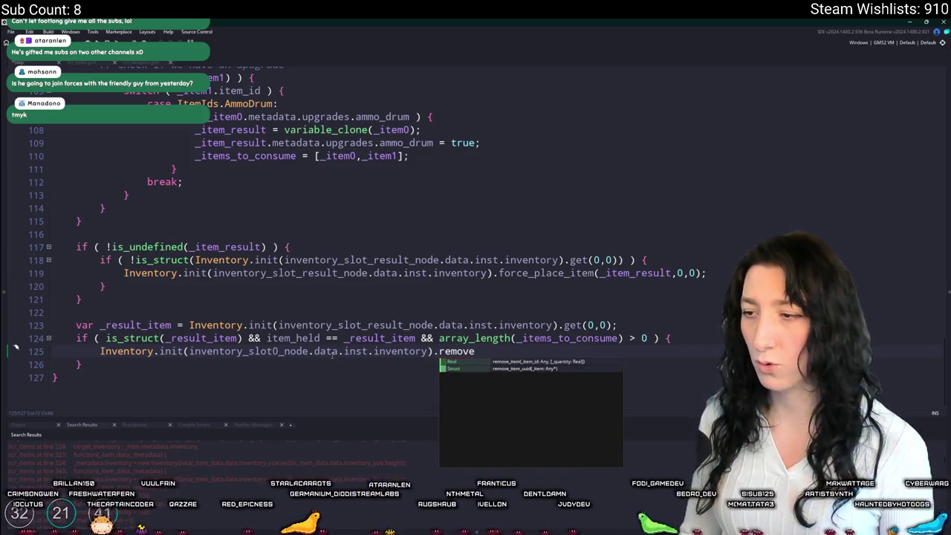
key(Return)
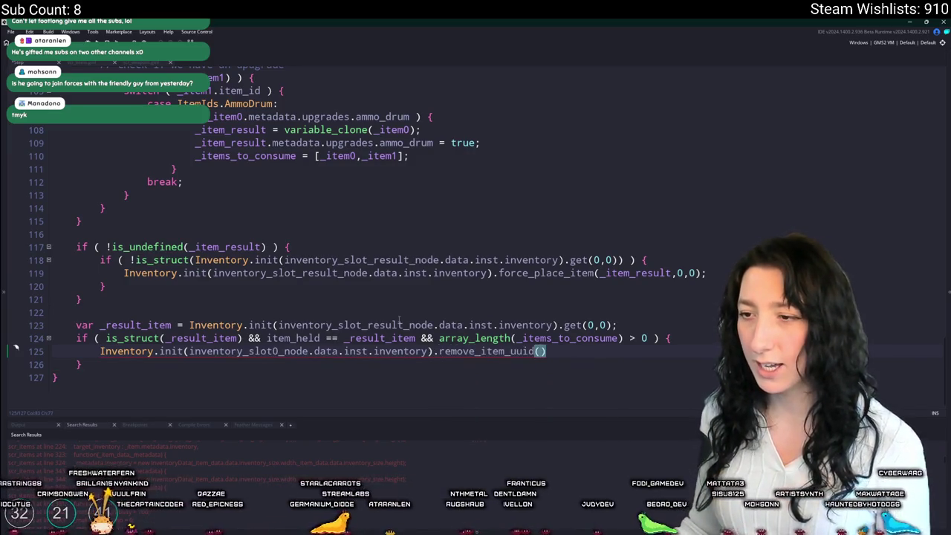
Step: Add a for loop header over _items_to_consume inside the crafted check
click(672, 338)
key(Return)
text(fo)
text(r _i = 0; _i < a)
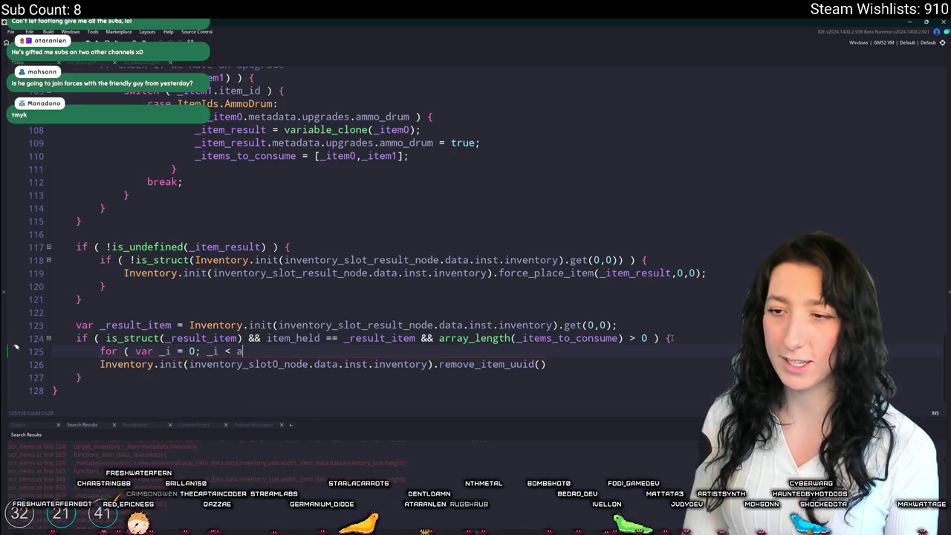
text(rray_lenmg)
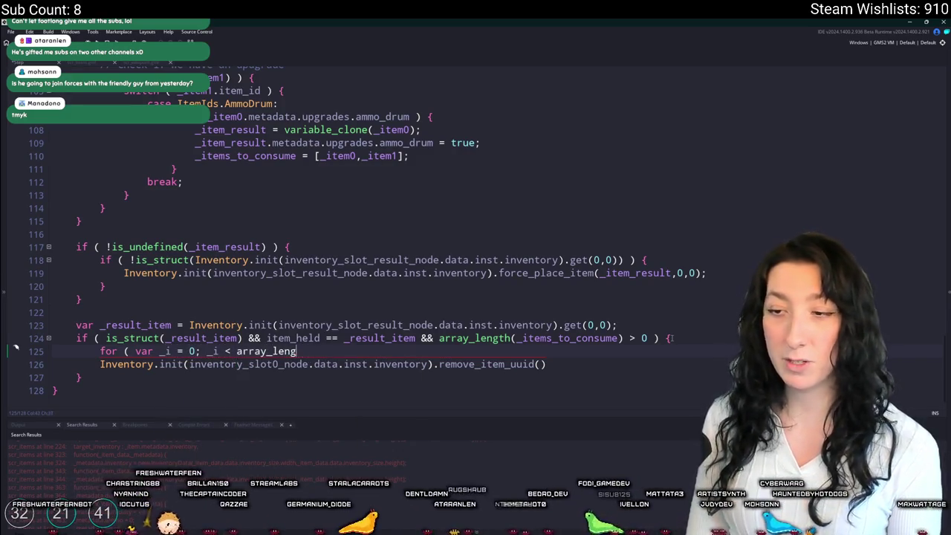
text(tth(_items_to_consume); ++_i; ) {)
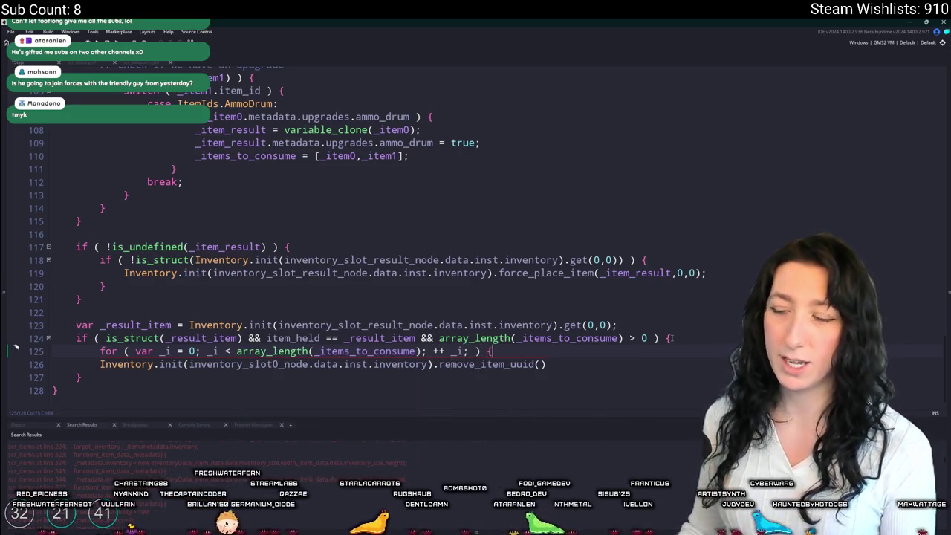
key(Return)
Step: Close the loop with a brace, indent the removal line, and pass _items_to_consume[_i] to remove_item_uuid
text(})
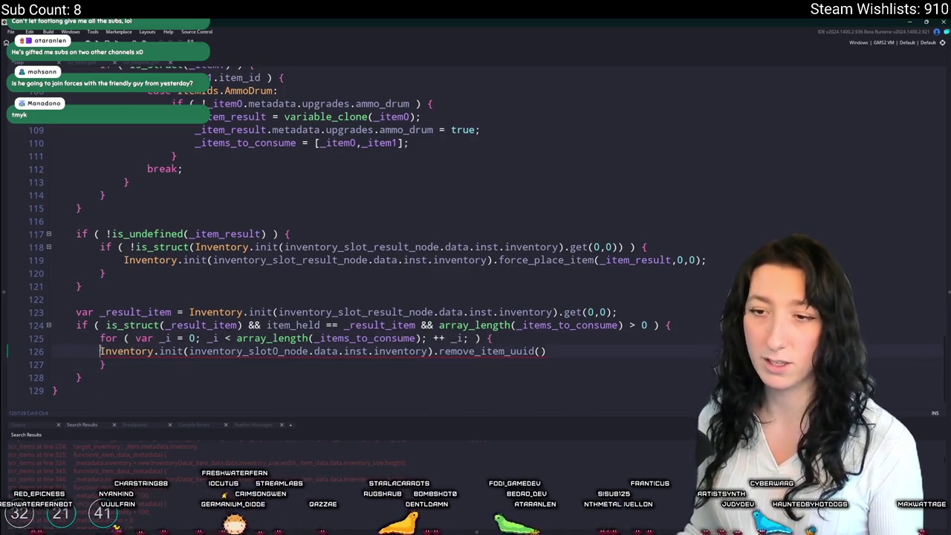
key(Tab)
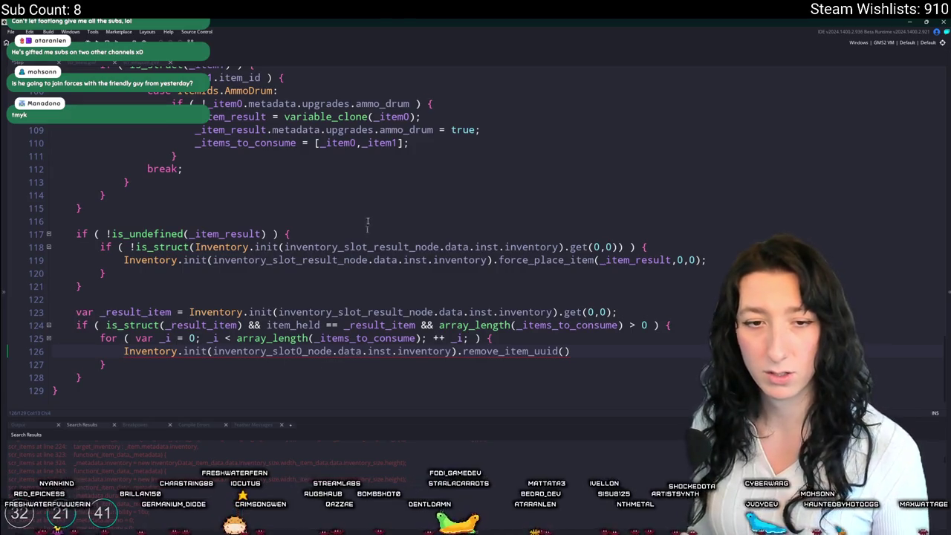
scroll(308, 279, down, 1)
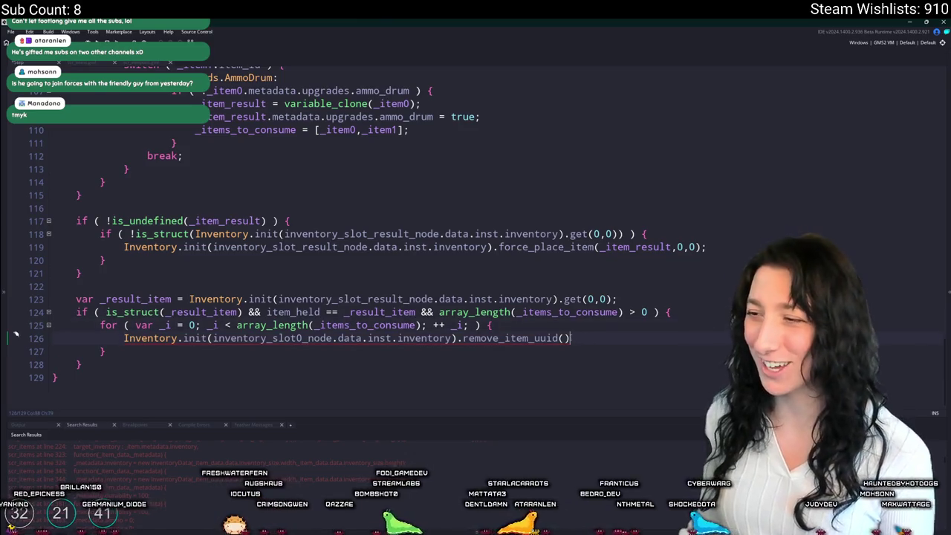
click(364, 324)
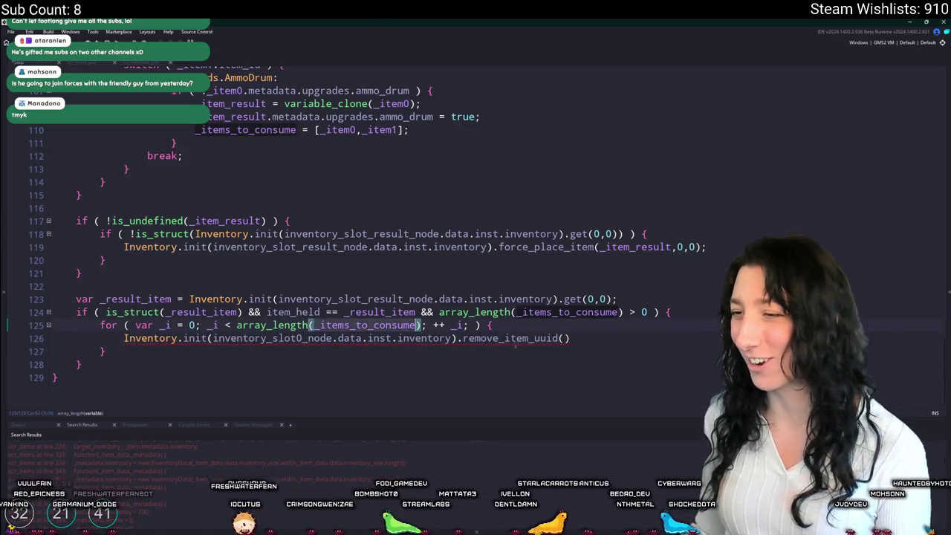
click(564, 331)
click(563, 338)
text(_items_to_consume[_i].uuid)
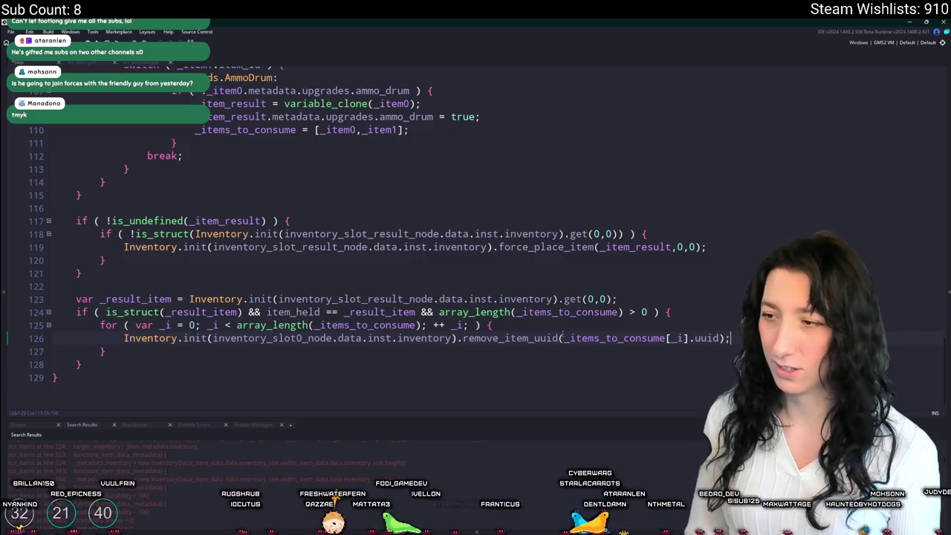
Step: Duplicate the removal line for slot 1 and build the game with F5
click(307, 338)
key(ctrl+d)
key(BackSpace)
text(1)
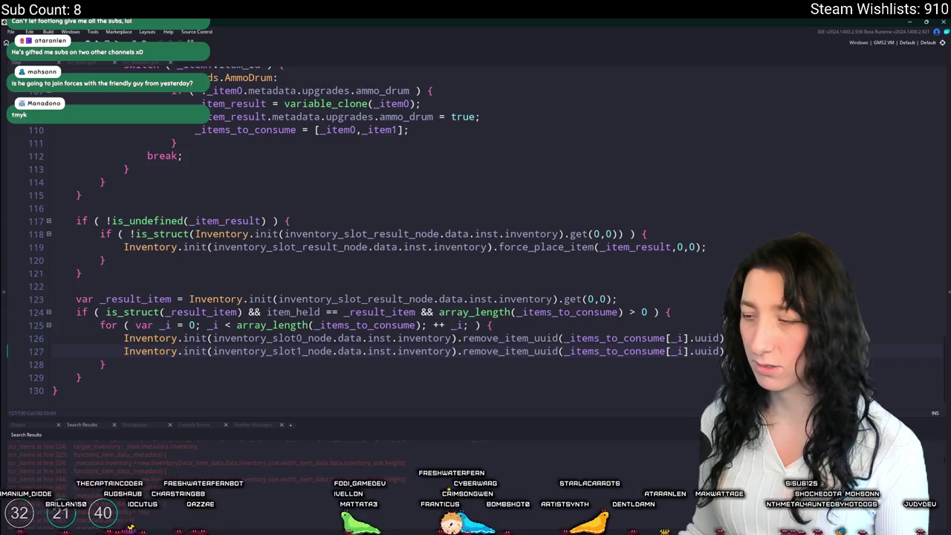
scroll(711, 337, up, 2)
scroll(589, 161, up, 5)
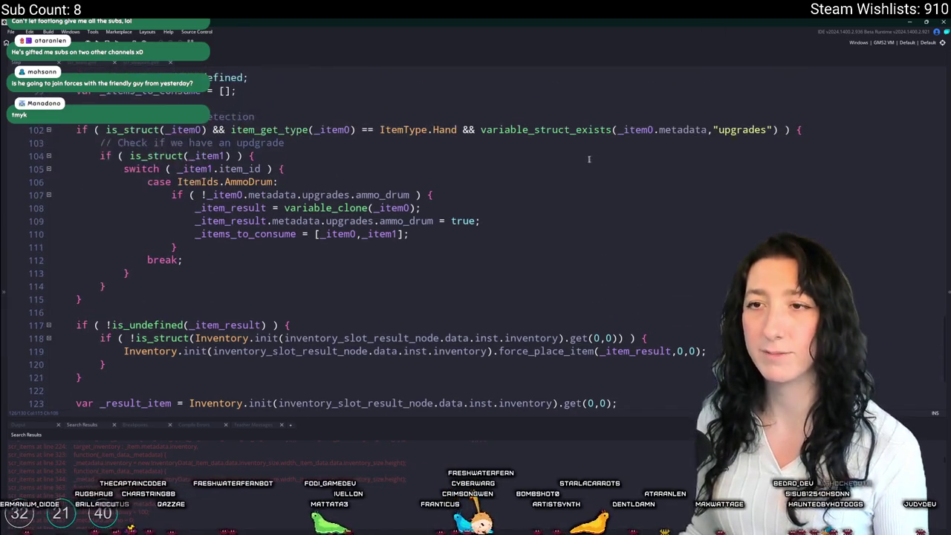
scroll(427, 20, down, 6)
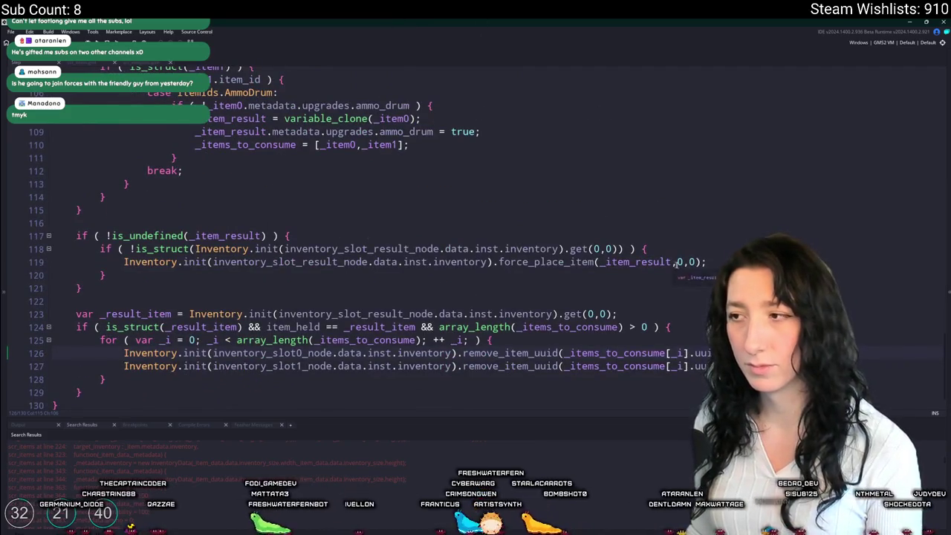
key(F5)
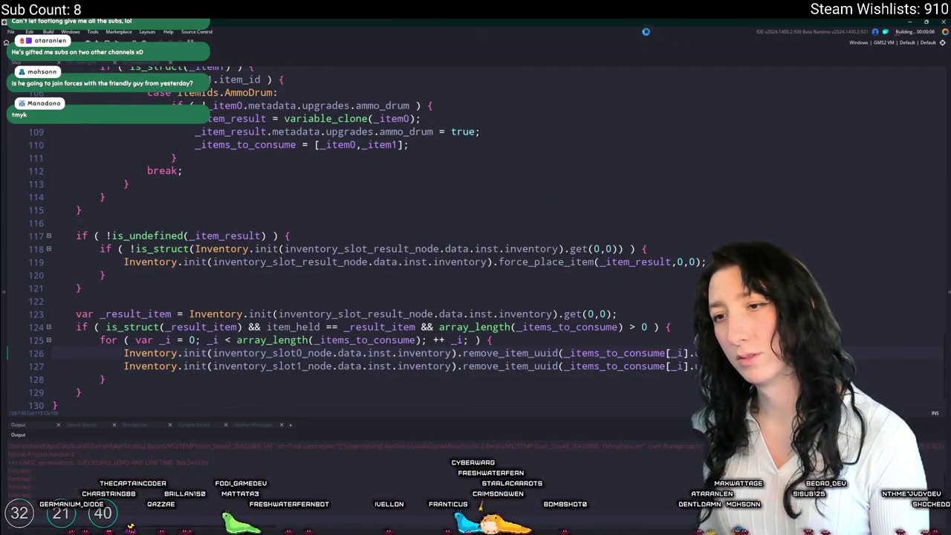
scroll(297, 148, up, 5)
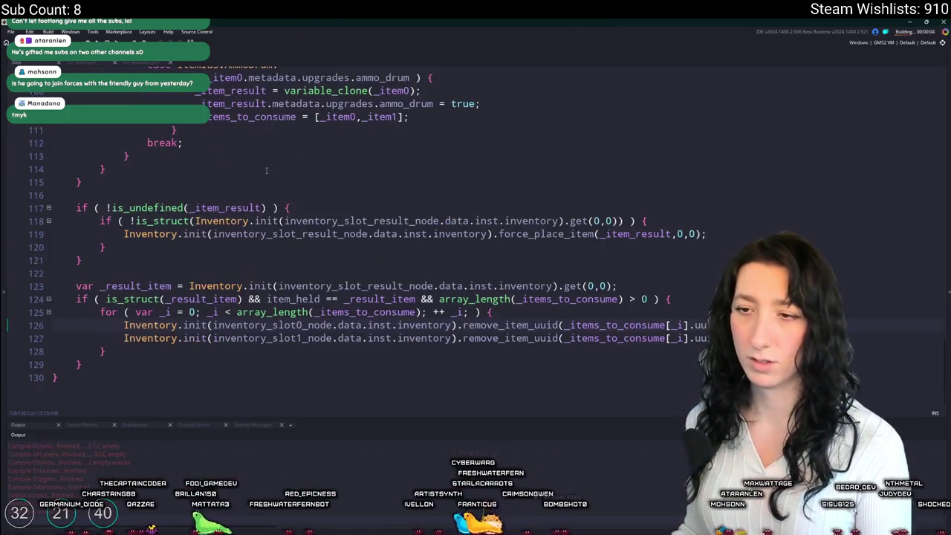
Step: Delete the if ( !item_crafted ) guard line around the crafting code
scroll(202, 264, up, 5)
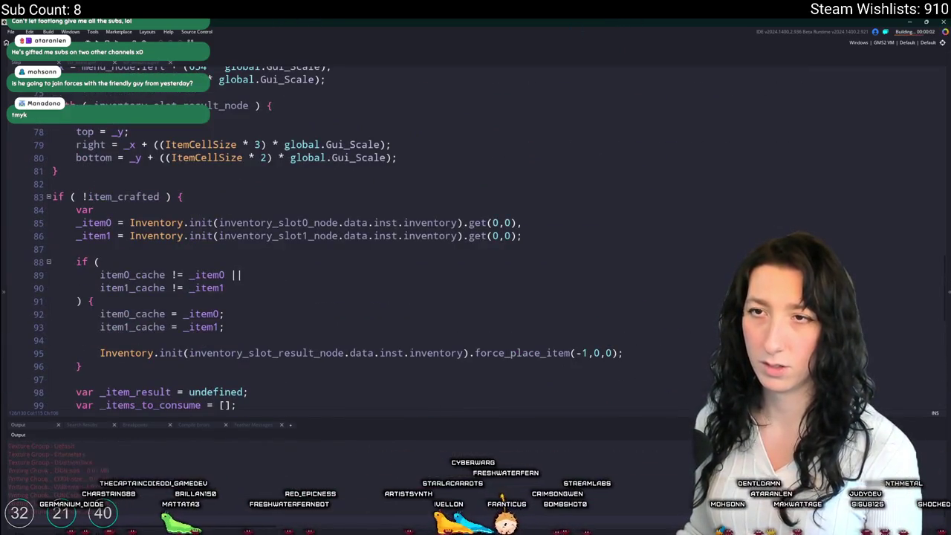
drag(187, 196, 52, 196)
key(BackSpace)
key(BackSpace)
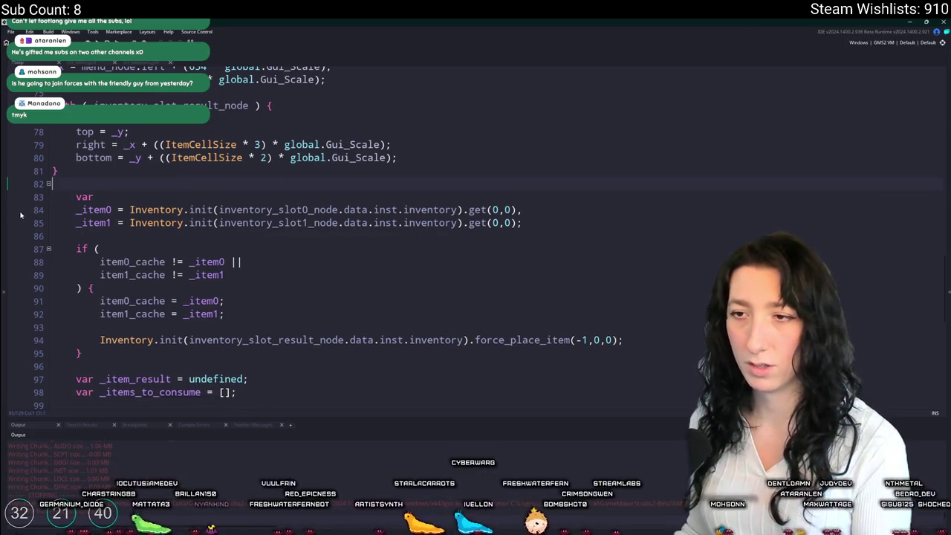
scroll(96, 324, down, 8)
scroll(95, 325, down, 2)
mouse_move(90, 382)
mouse_down()
mouse_move(74, 248)
mouse_move(105, 218)
mouse_up()
scroll(153, 144, up, 3)
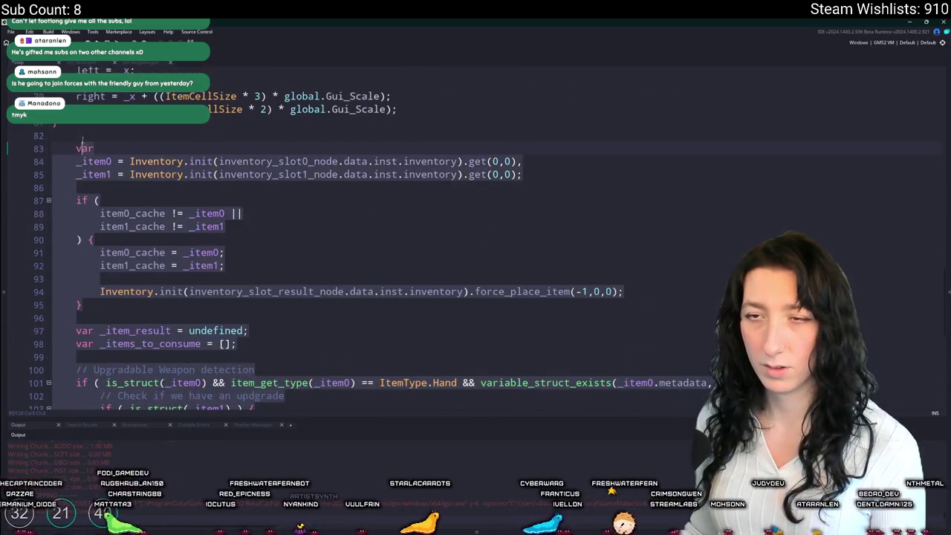
key(ctrl+End)
scroll(154, 145, up, 10)
key(Return)
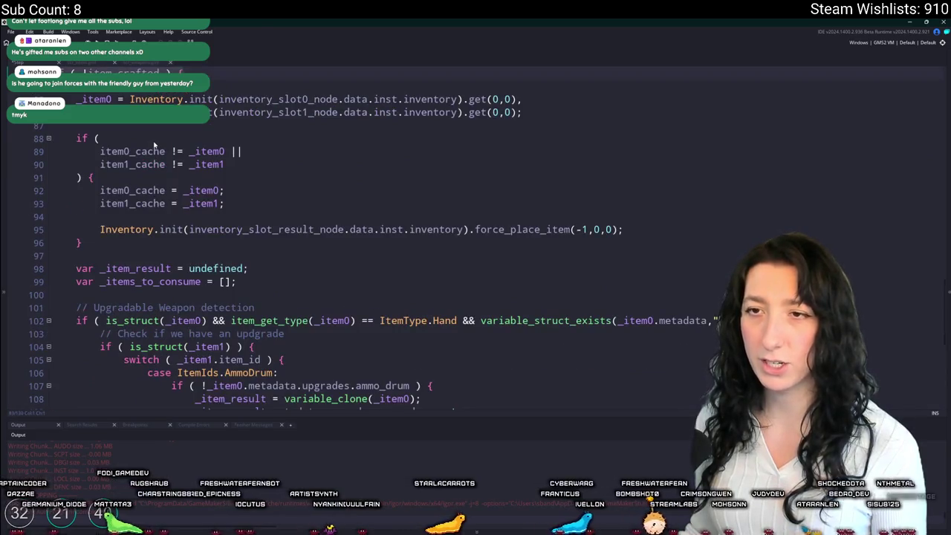
scroll(164, 286, down, 10)
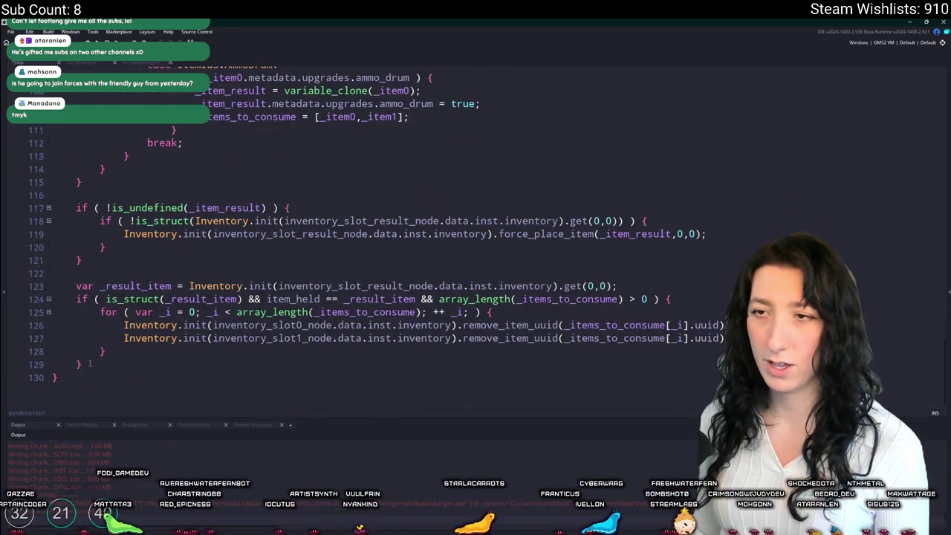
scroll(155, 293, up, 9)
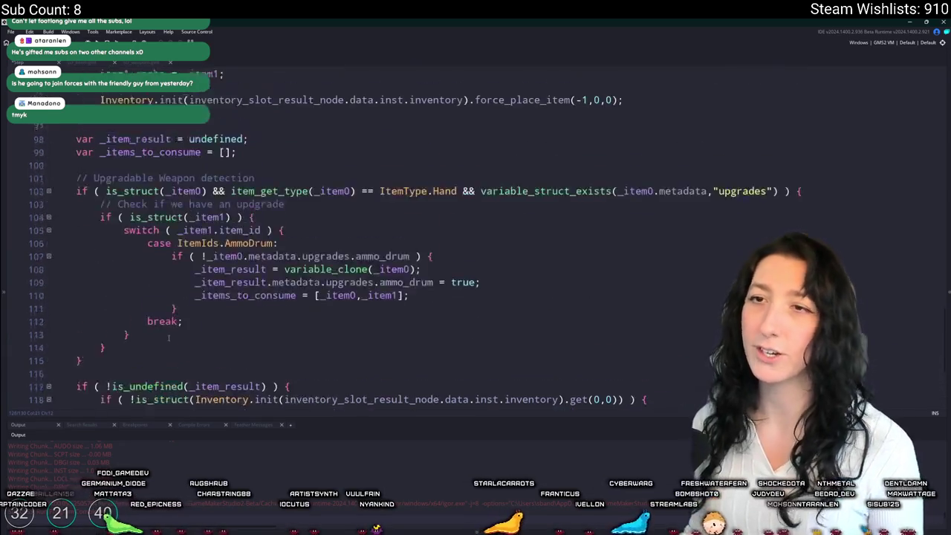
scroll(155, 292, up, 2)
Step: Try adding item_crafted = true and moving the removal loop into an if ( item_crafted ) block at the file end
click(156, 211)
scroll(156, 212, down, 10)
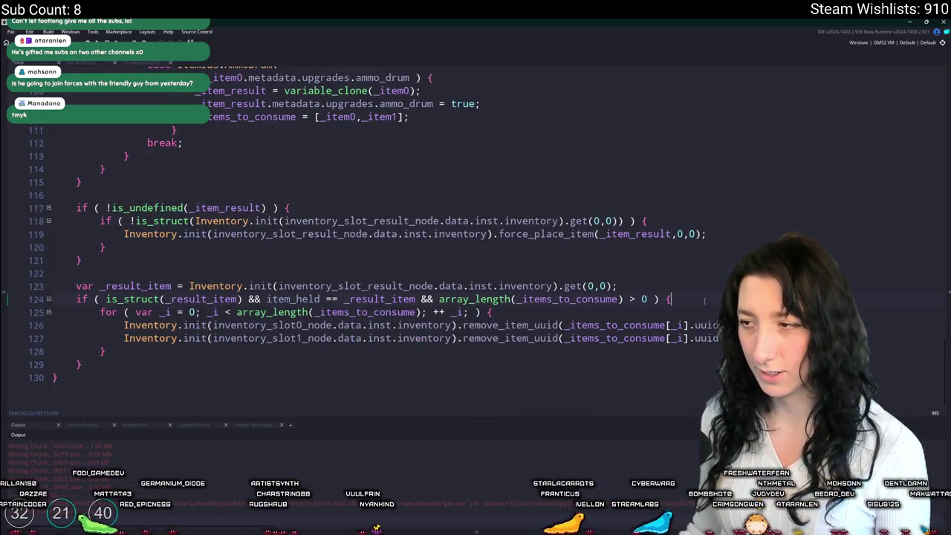
click(704, 301)
key(Return)
text(item_crafted = true;)
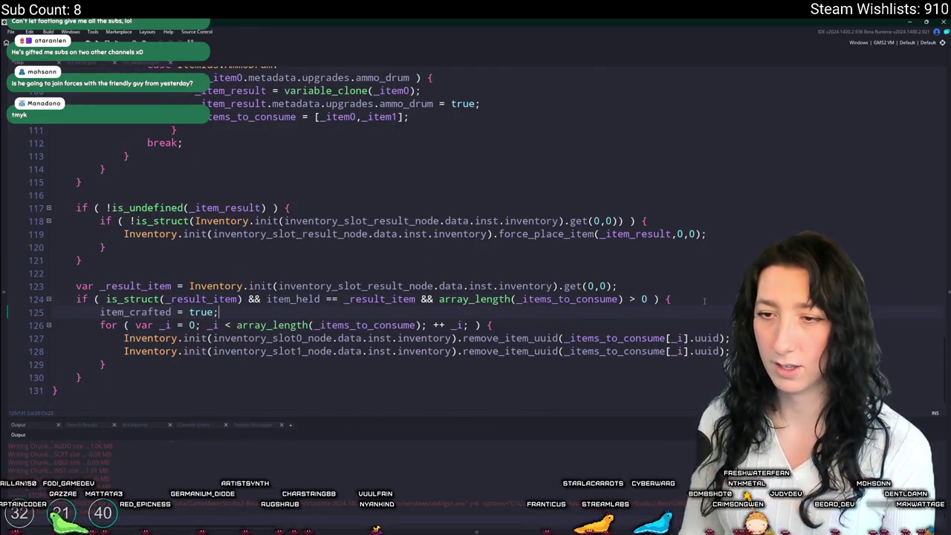
drag(108, 365, 100, 325)
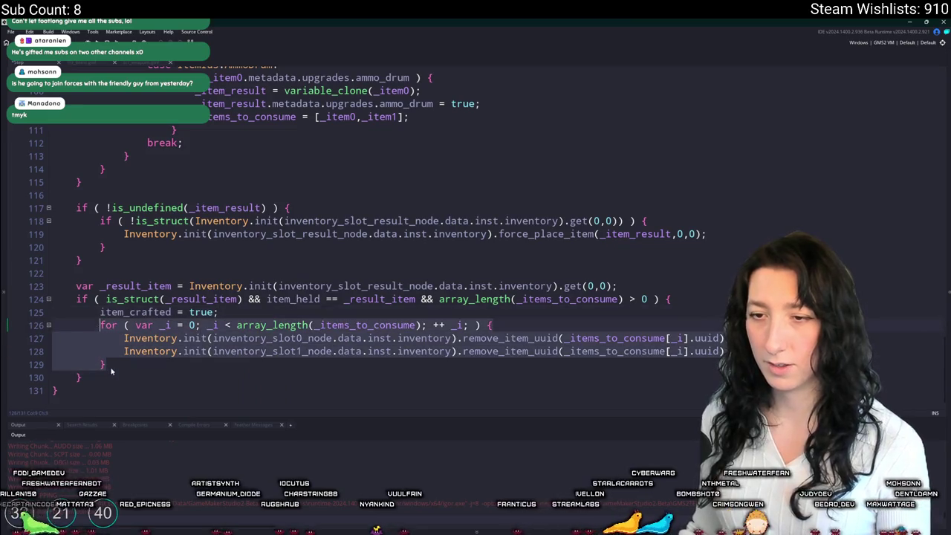
key(ctrl+x)
click(112, 389)
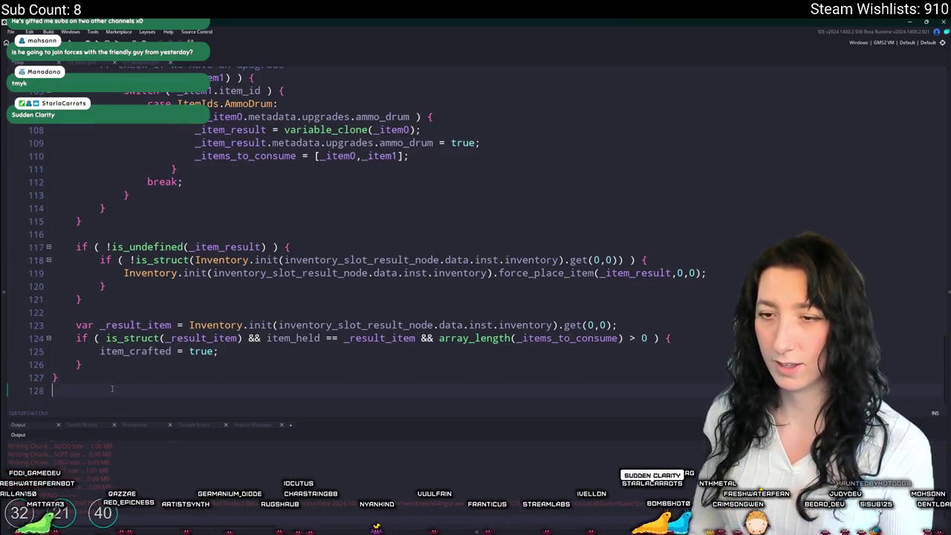
key(Return)
text(if ( item_cra)
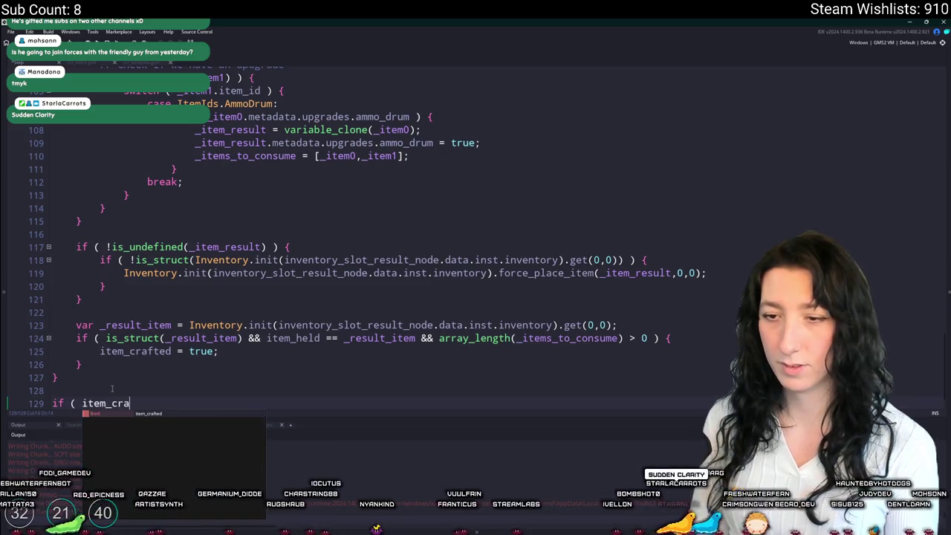
text(fted ) {)
key(Return)
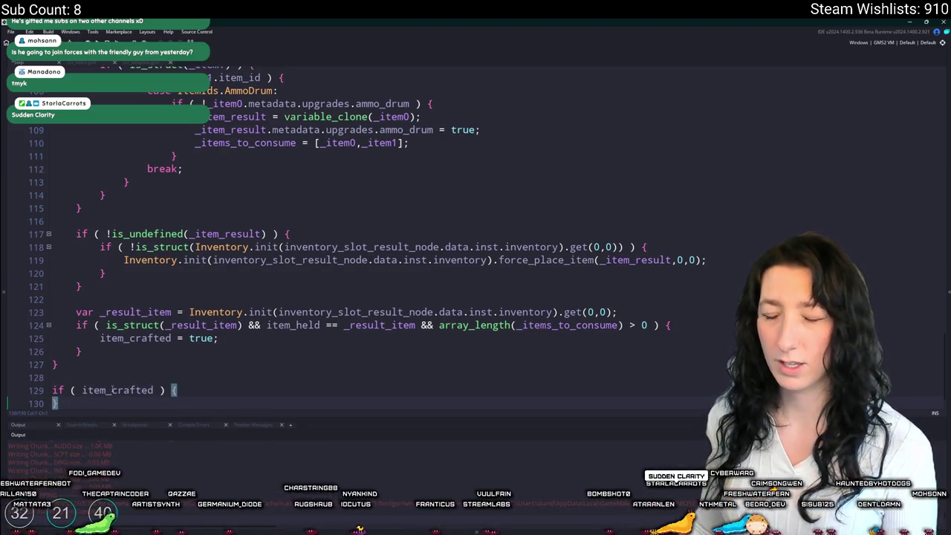
Step: Paste the loop back in place, delete the empty item_crafted block, and rebuild with F5
drag(219, 338, 101, 338)
scroll(179, 342, down, 1)
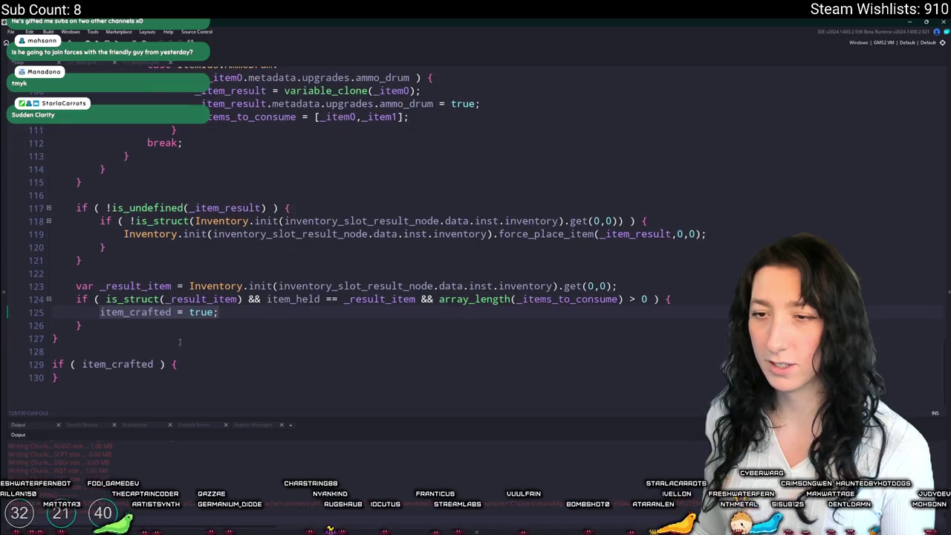
key(ctrl+v)
scroll(112, 340, down, 3)
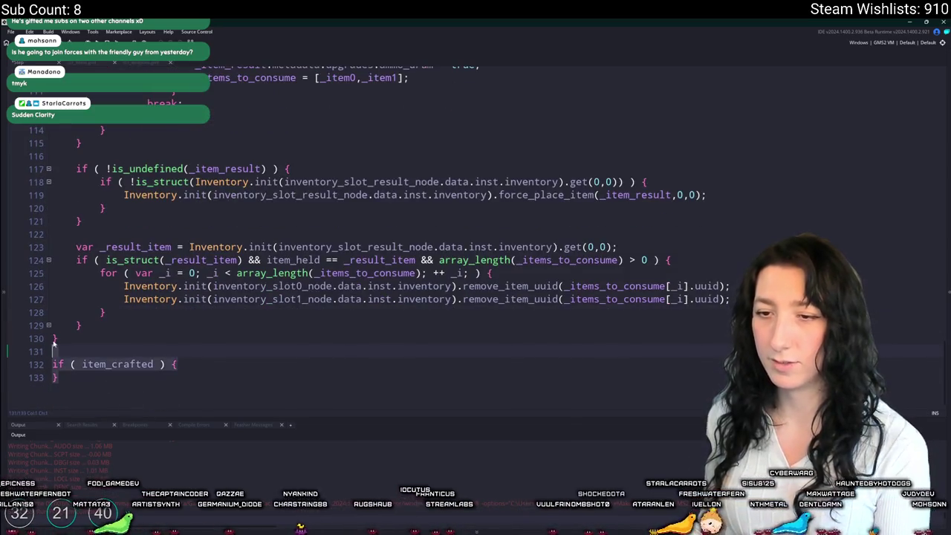
key(ctrl+shift+End)
key(BackSpace)
key(BackSpace)
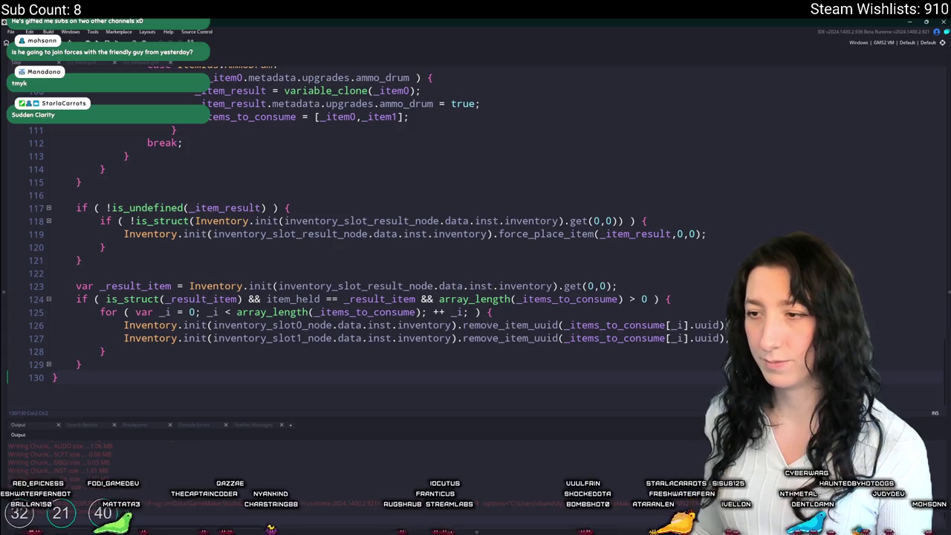
key(F5)
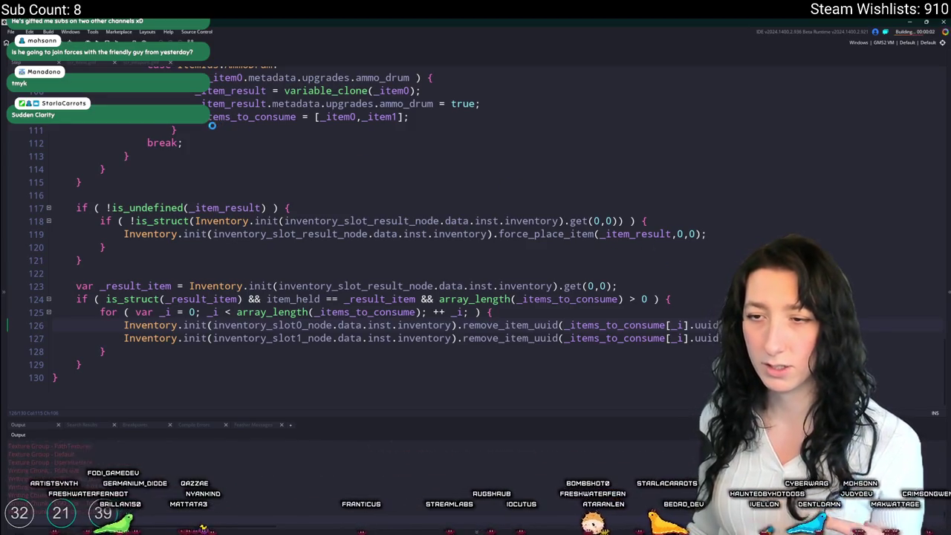
Step: Unindent the code from line 83 downward
scroll(223, 149, up, 8)
scroll(102, 373, down, 8)
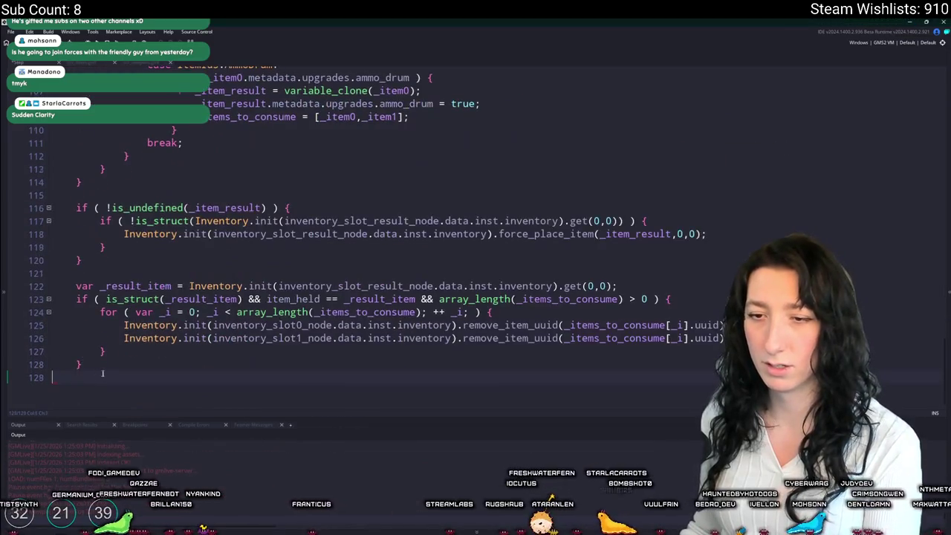
mouse_move(103, 373)
mouse_down()
mouse_move(78, 75)
mouse_move(76, 147)
mouse_up()
key(shift+Tab)
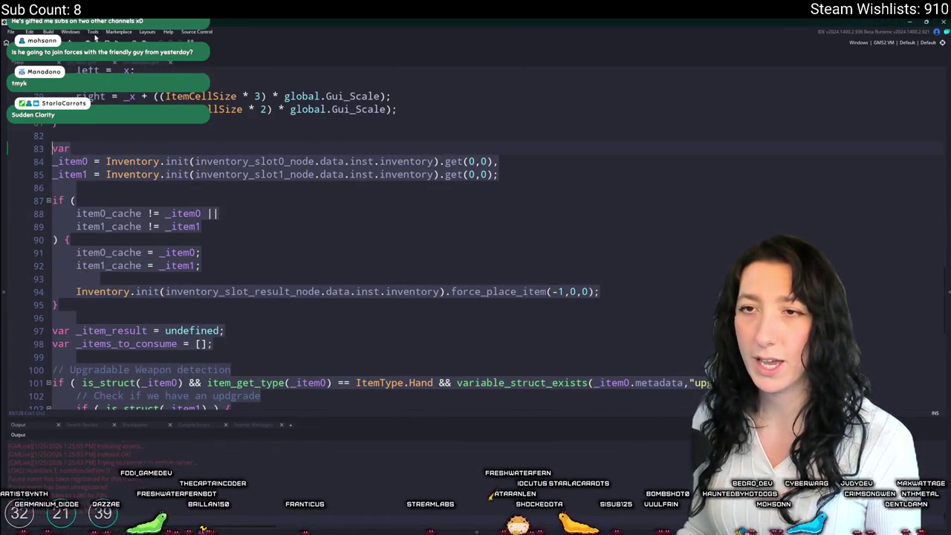
Step: Build and run the game, then open the New World setup screen
key(F5)
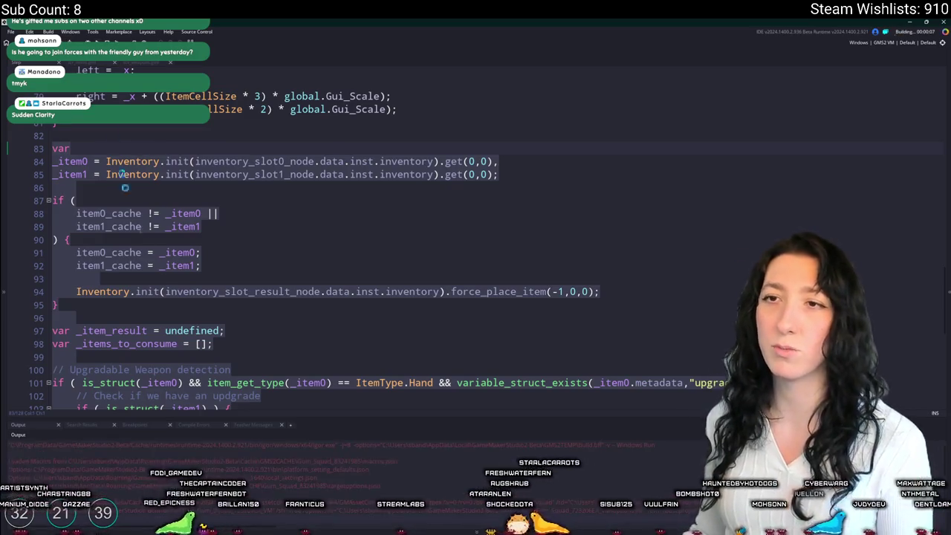
scroll(276, 288, down, 7)
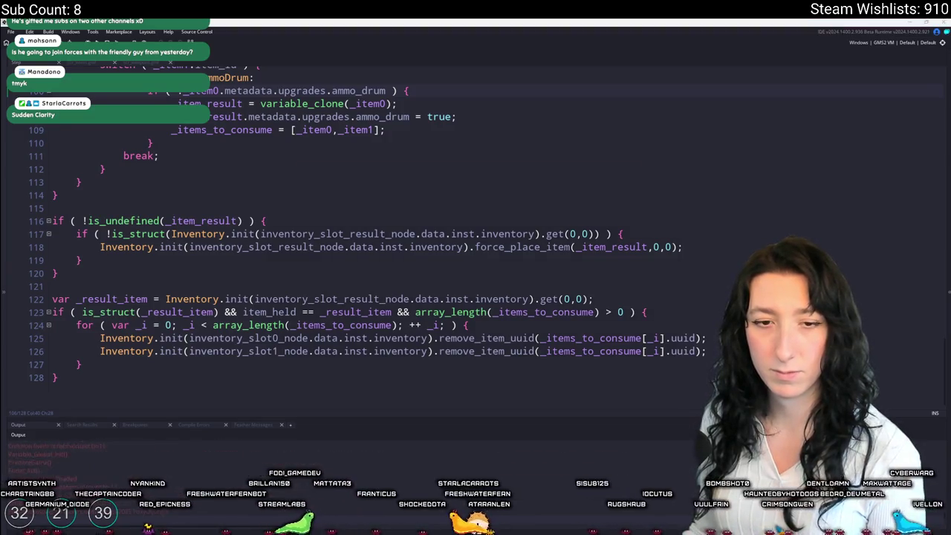
click(476, 257)
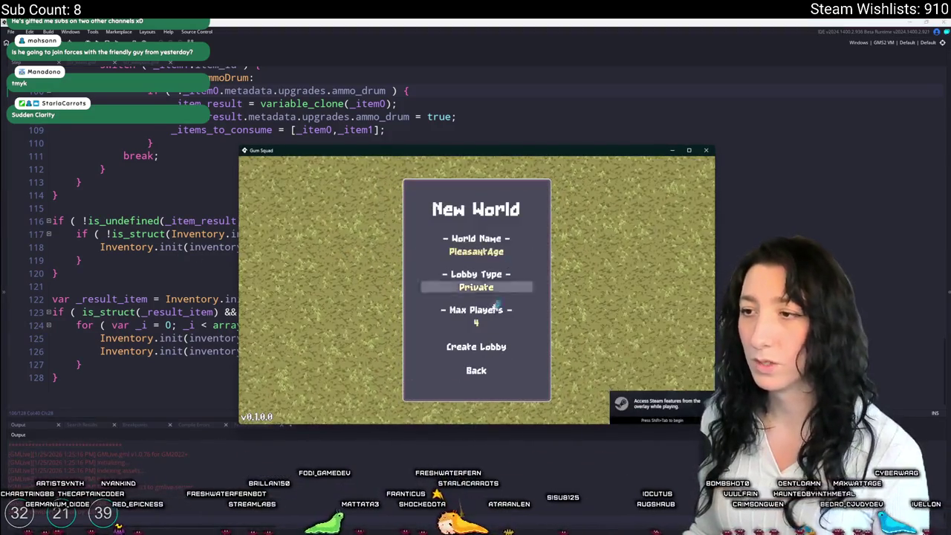
Step: Create the lobby, drop the revolver into the first workbench slot, and switch back to GameMaker
click(474, 344)
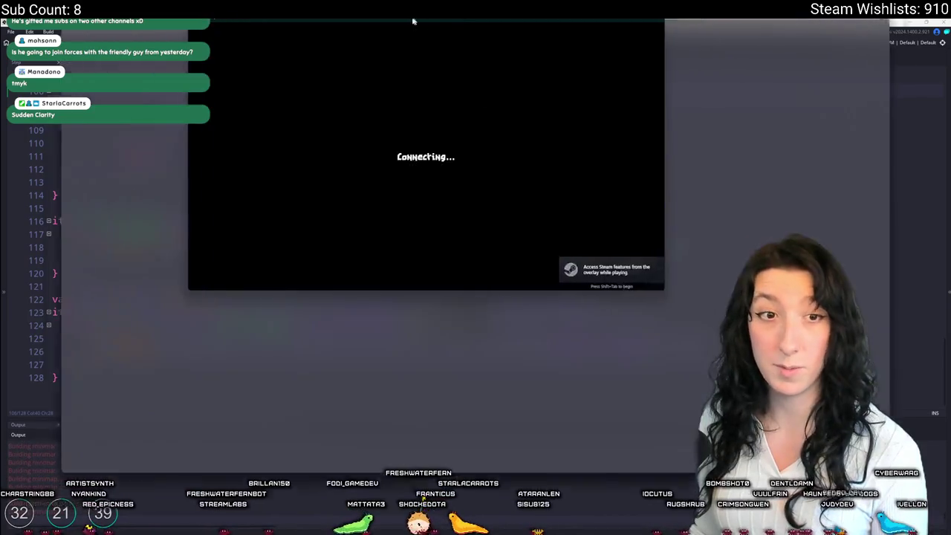
key(Tab)
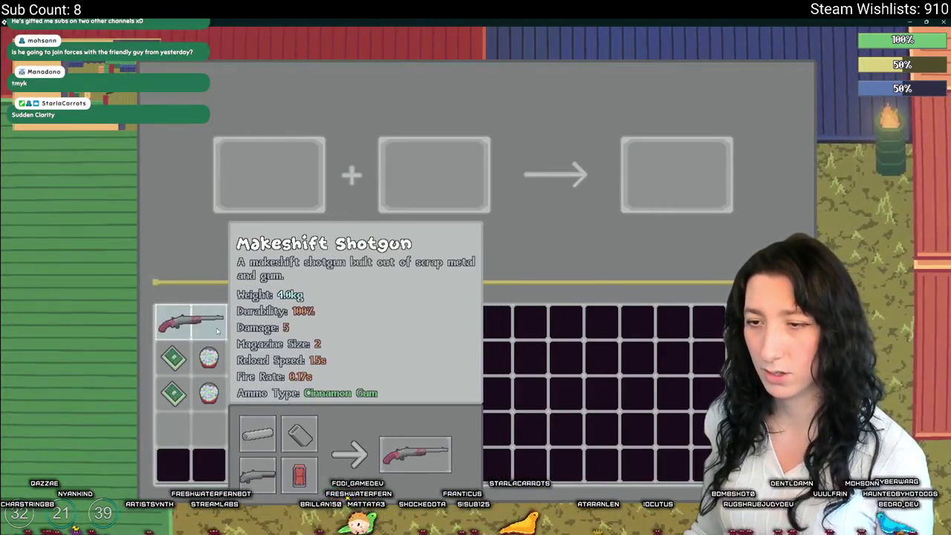
click(240, 321)
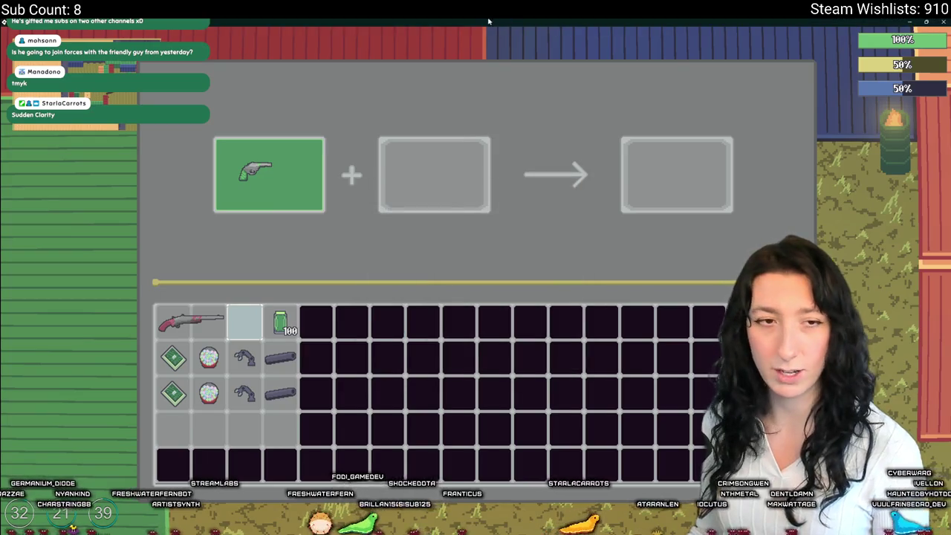
key(alt+Tab)
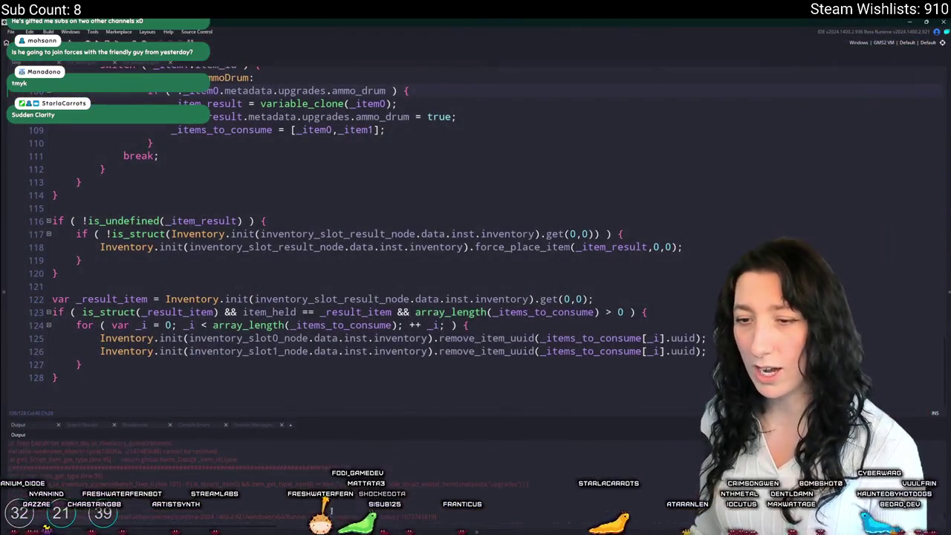
Step: Change line 101 so item_get_type receives _item0.item_id
key(ctrl+g)
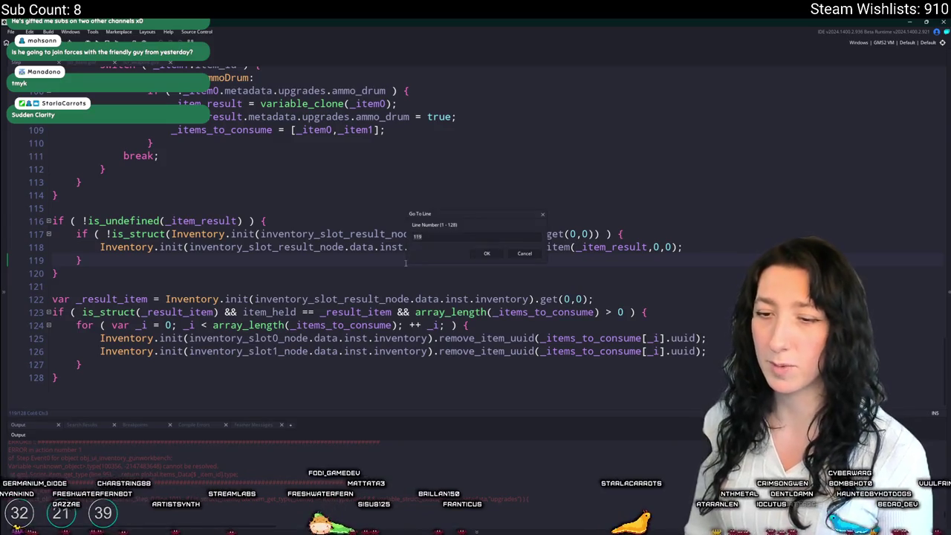
key(Return)
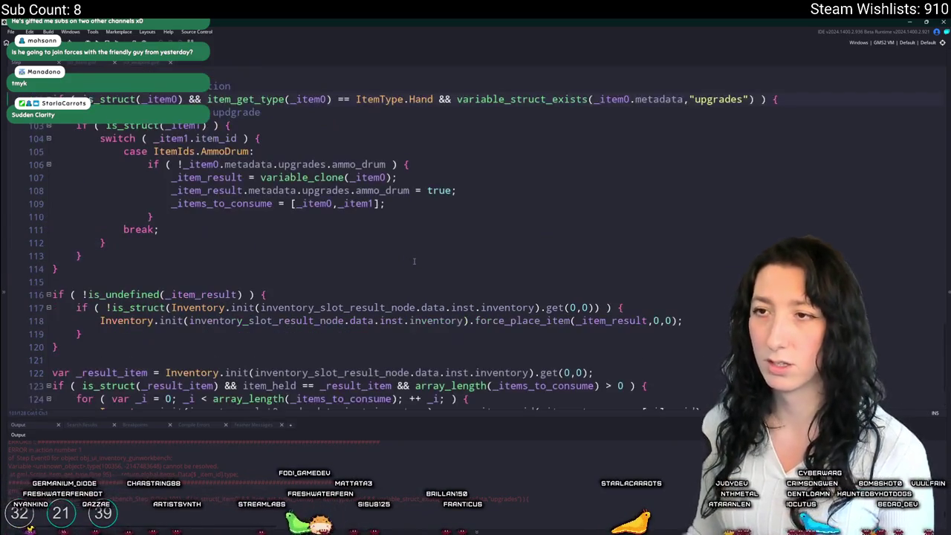
click(595, 173)
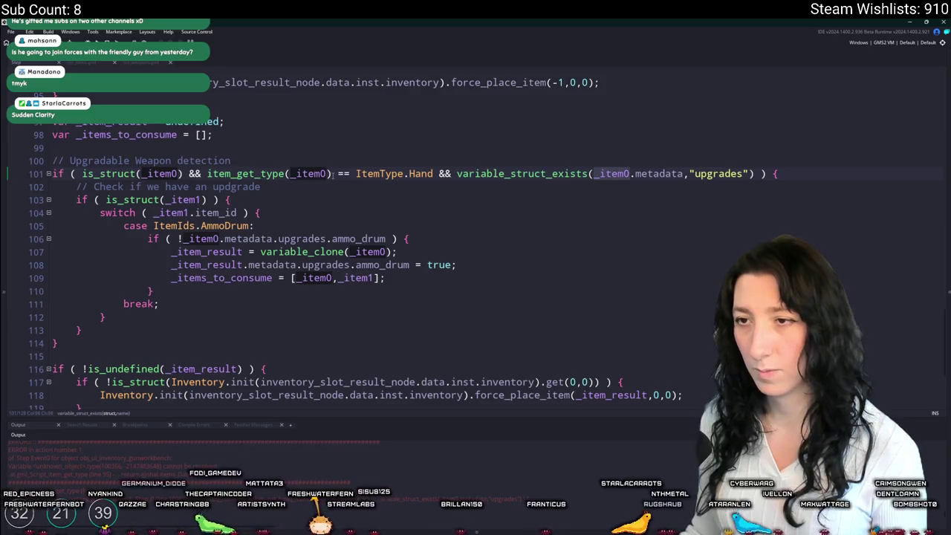
click(329, 173)
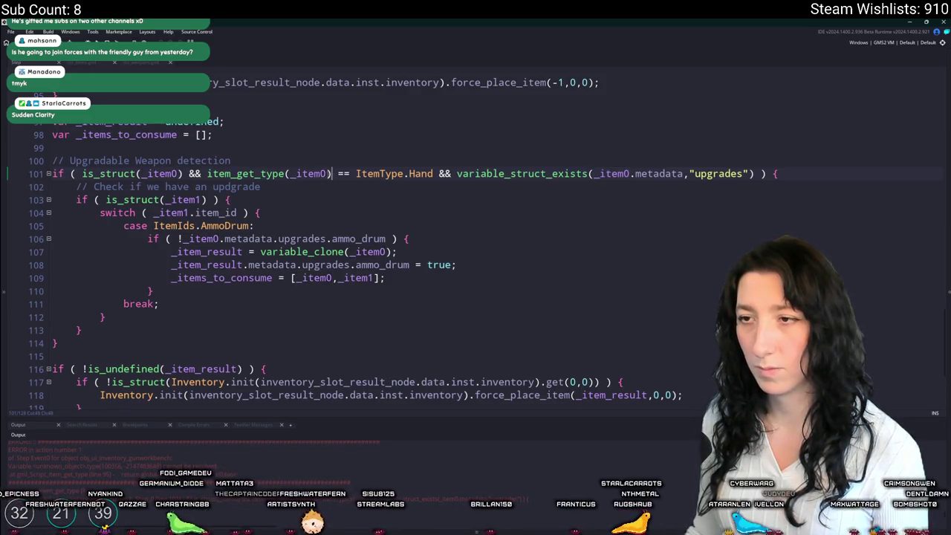
text(.I)
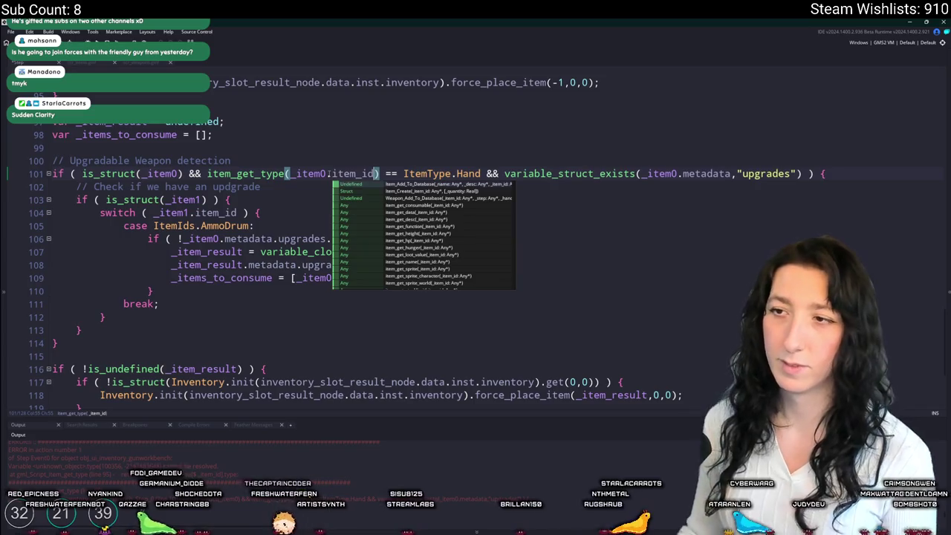
key(Return)
key(ctrl+z)
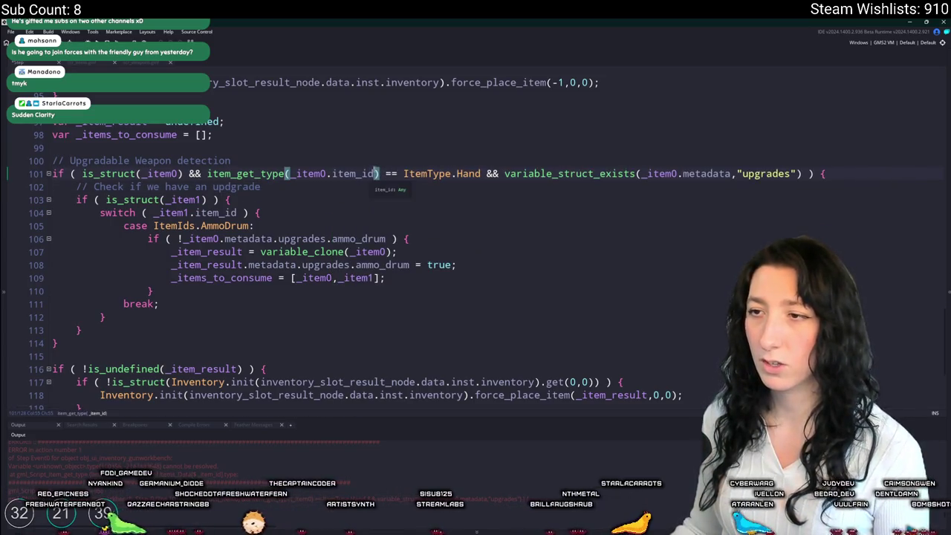
Step: Look over the surrounding code and rebuild the game with F5
scroll(313, 243, down, 3)
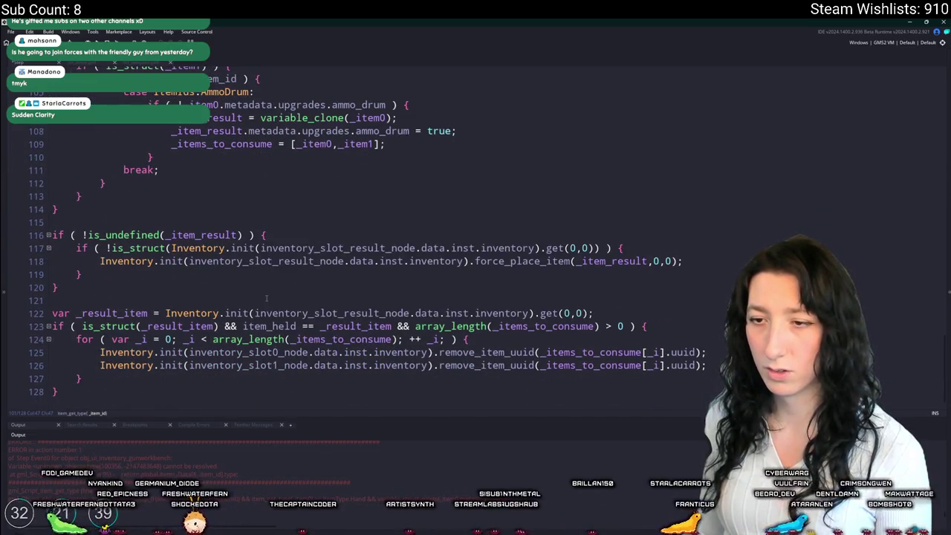
scroll(170, 332, up, 4)
scroll(170, 332, down, 2)
drag(59, 314, 52, 131)
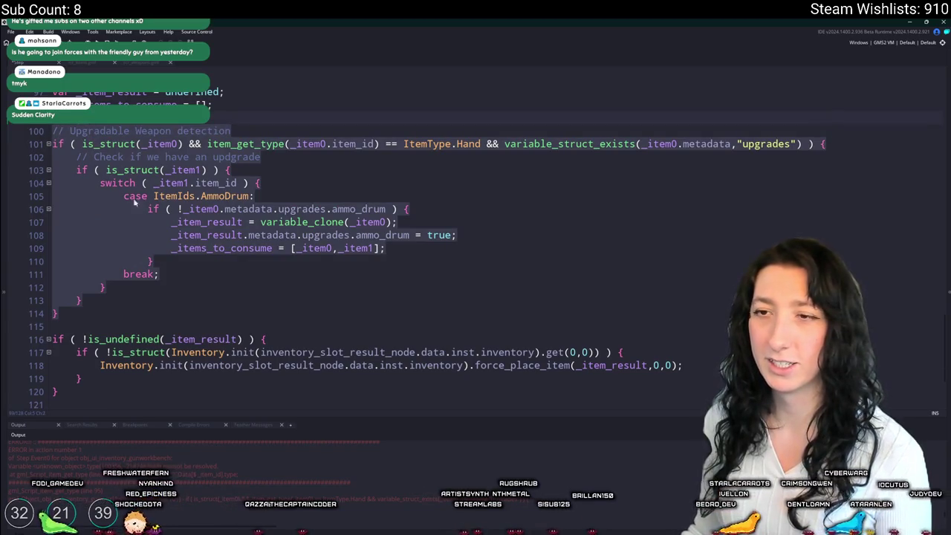
click(245, 234)
key(F5)
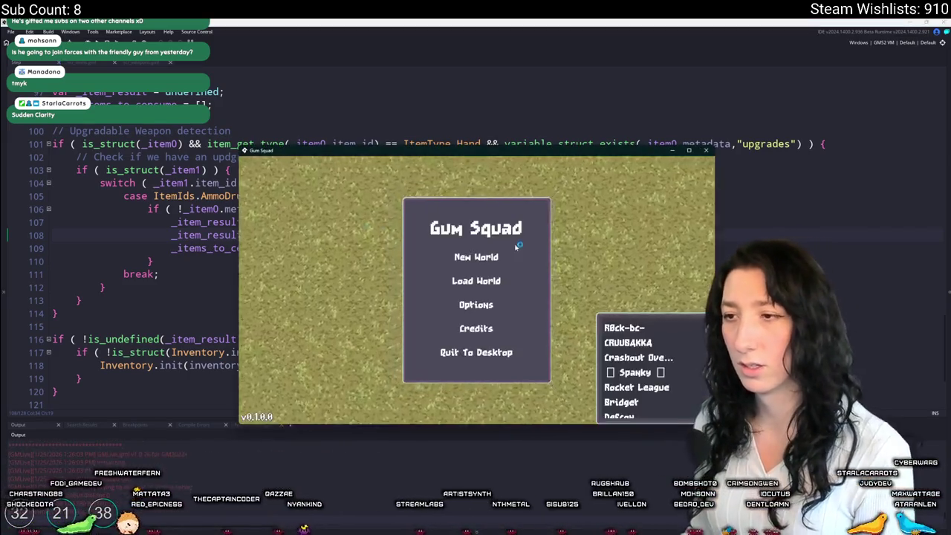
Step: Start a new world lobby, drag the pistol and Ammo Drum into the two crafting slots, then return to GameMaker
click(489, 318)
click(485, 341)
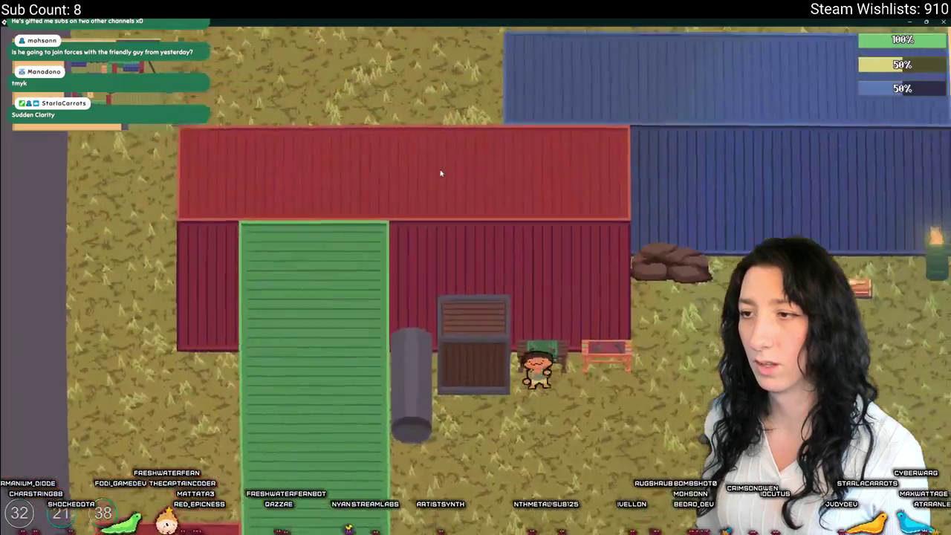
key(Tab)
mouse_move(245, 321)
mouse_down()
mouse_move(256, 195)
mouse_move(267, 178)
mouse_up()
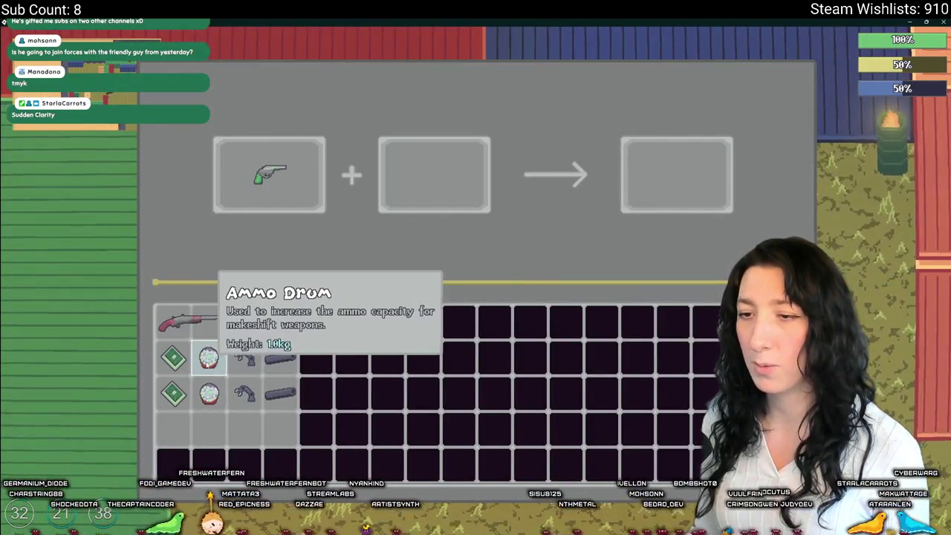
mouse_move(209, 357)
mouse_down()
mouse_move(244, 316)
mouse_move(419, 175)
mouse_move(431, 179)
mouse_up()
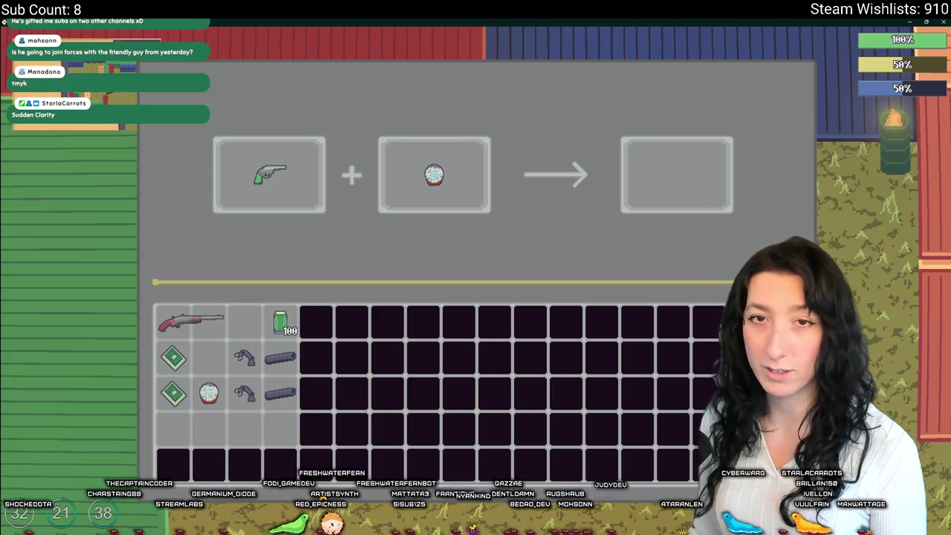
key(alt+Tab)
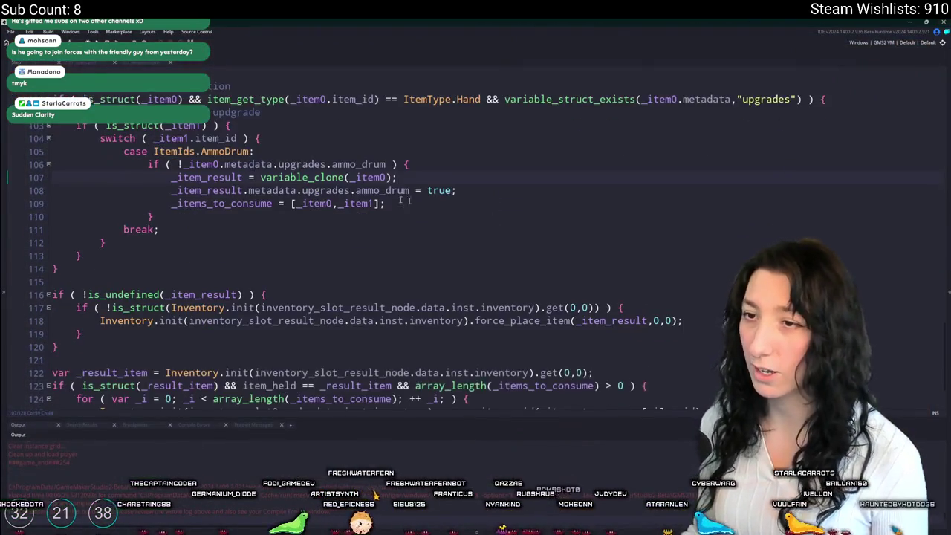
scroll(440, 206, up, 2)
scroll(440, 206, down, 2)
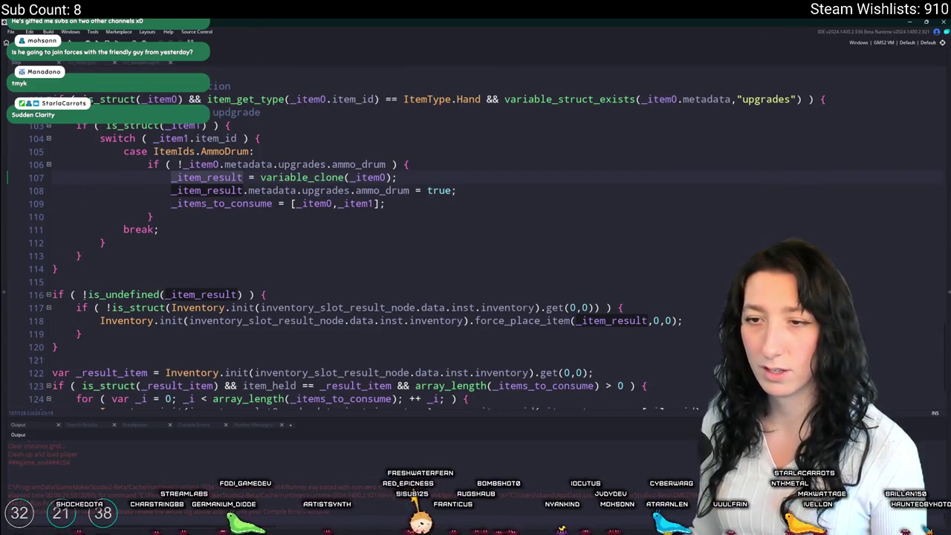
click(85, 294)
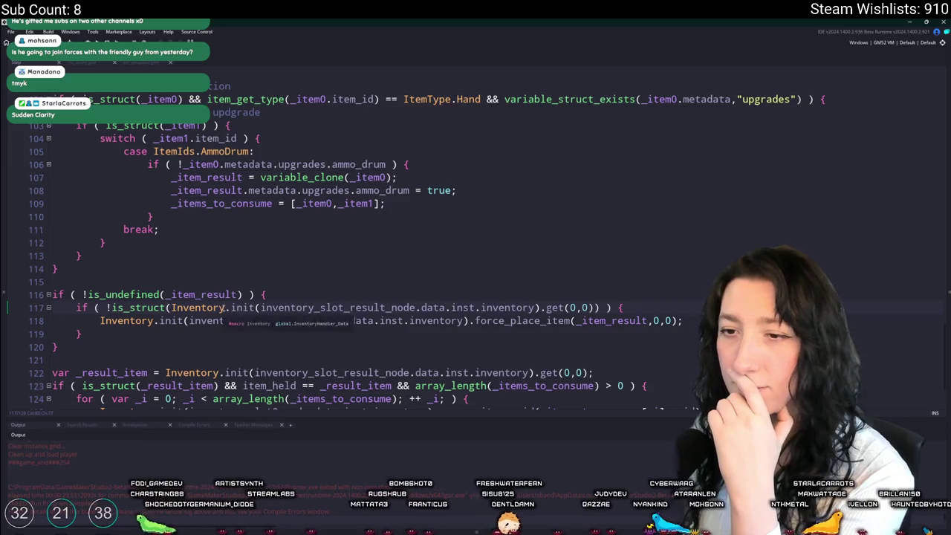
scroll(227, 237, up, 2)
click(223, 220)
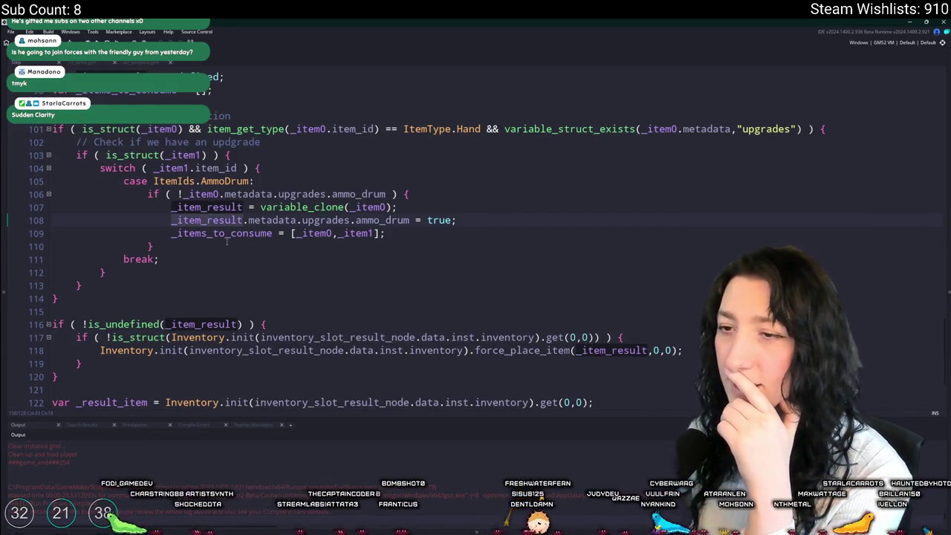
click(223, 232)
scroll(229, 235, down, 3)
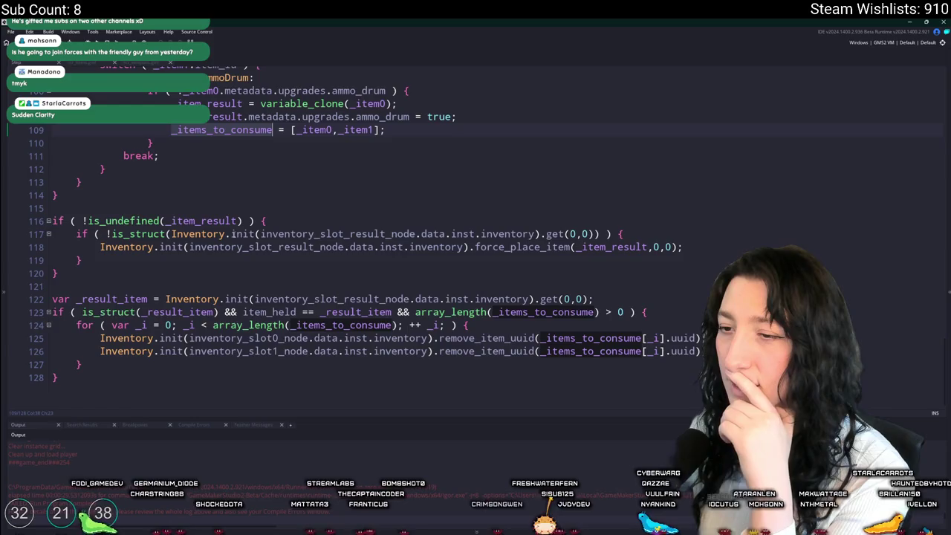
scroll(232, 233, up, 3)
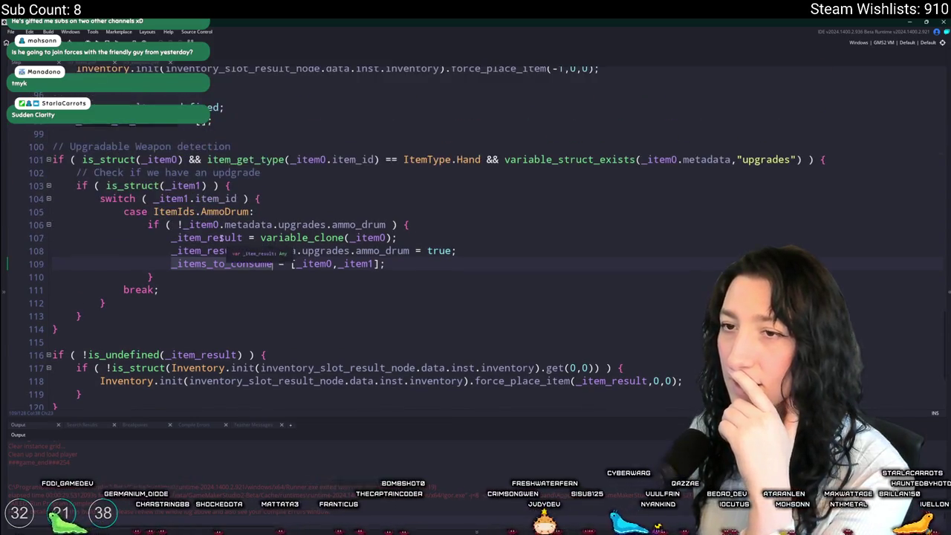
click(175, 185)
double_click(175, 185)
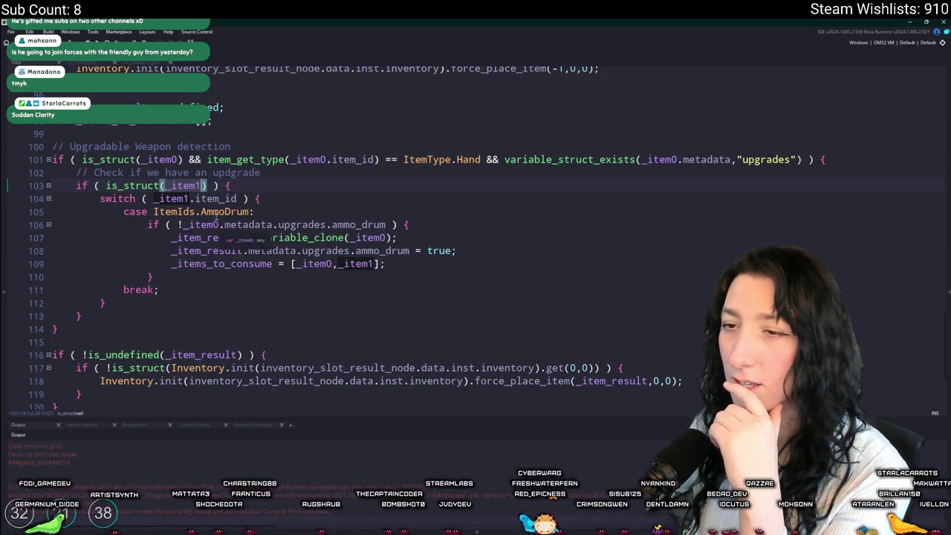
click(185, 198)
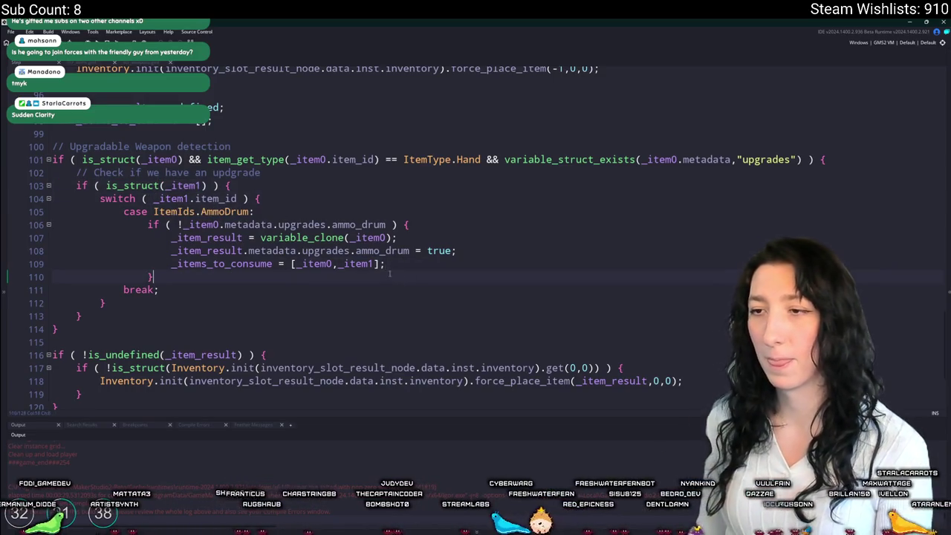
Step: Add a log(_item0.metadata.upgrades.ammo_drum) line after the ammo drum block and rebuild
key(Return)
key(Return)
text(jshow_)
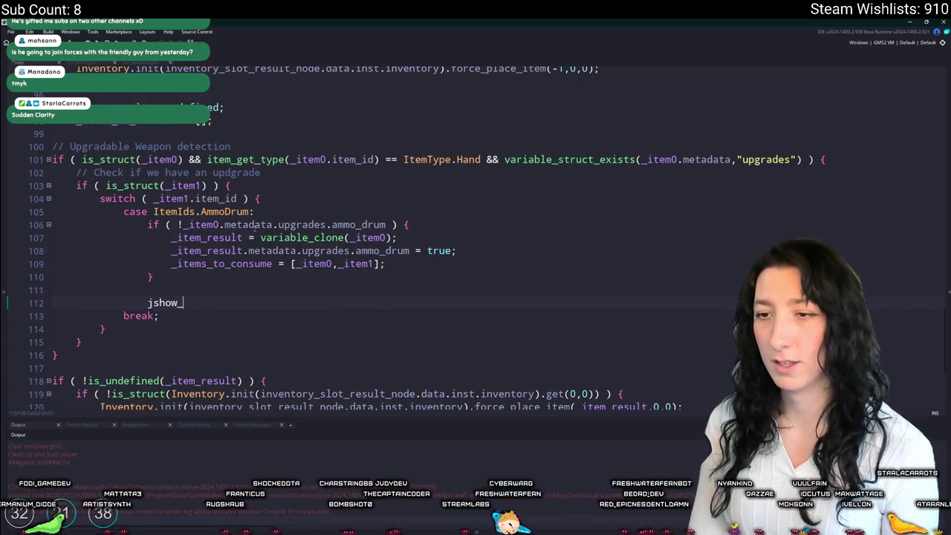
text(mes)
scroll(254, 228, down, 3)
key(ctrl+BackSpace)
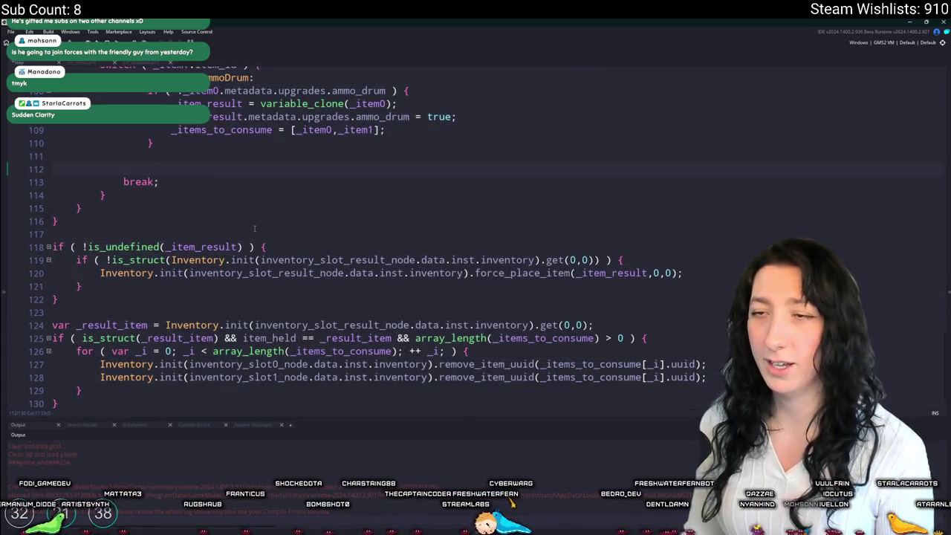
text(log)
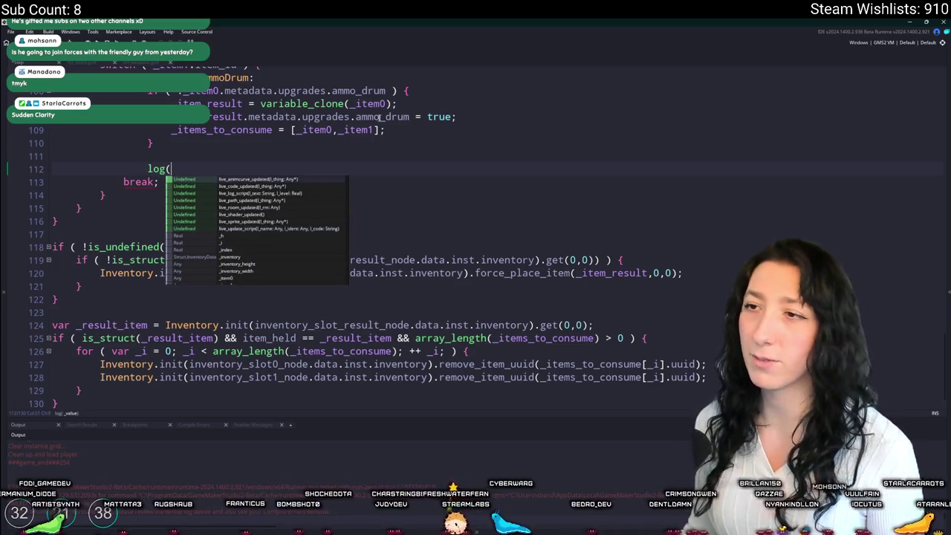
text(()
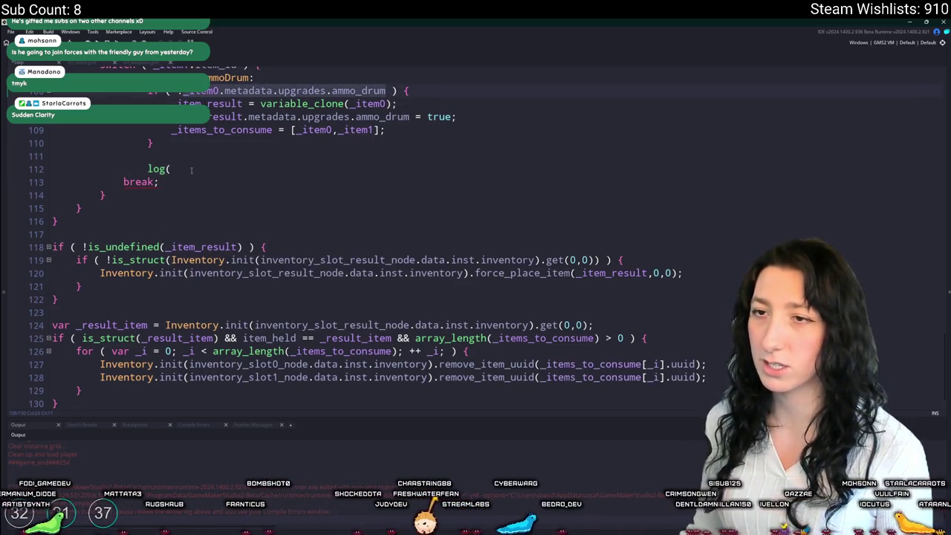
text(_item0.metadata.upgrades.ammo_drum)
key(F5)
Step: Duplicate the log line with _item_result as its argument and run the game with F5
double_click(220, 103)
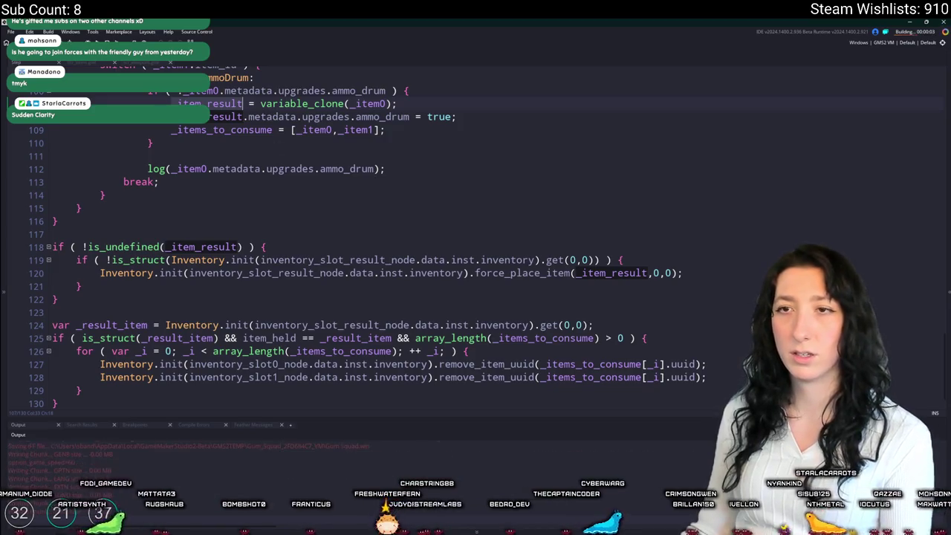
click(384, 169)
key(ctrl+d)
drag(374, 182, 166, 182)
text(_item_result)
key(F5)
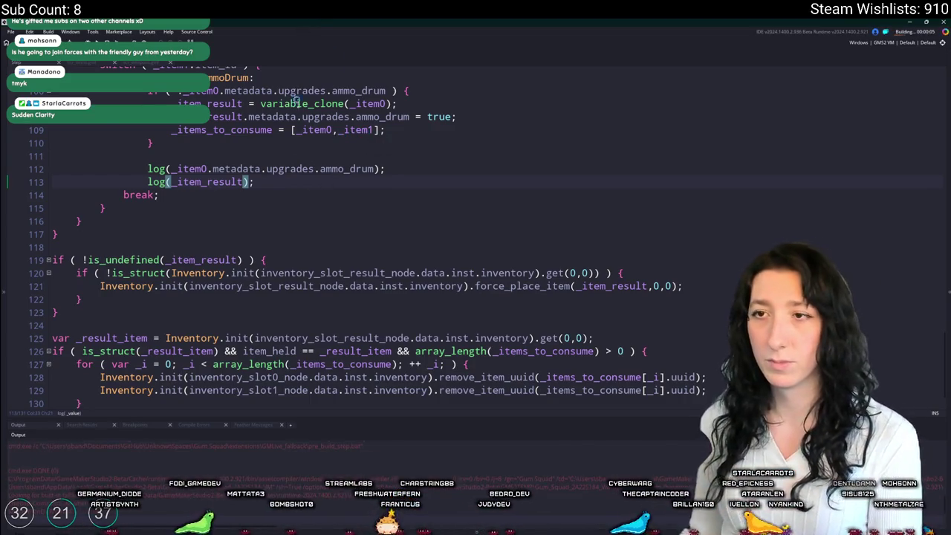
scroll(296, 87, up, 4)
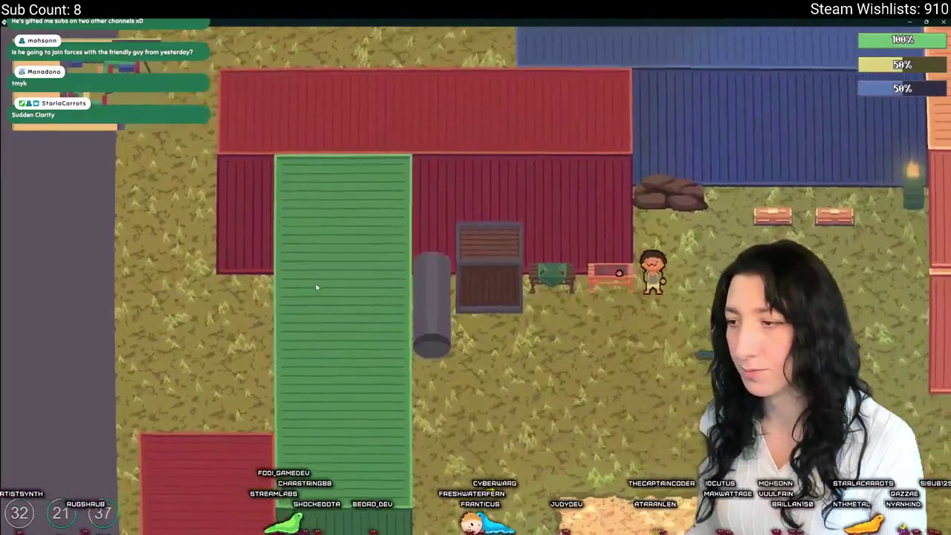
Step: Drag the Makeshift Pistol and an Ammo Drum into the crafting slots, then exit fullscreen and close the game
key(Tab)
mouse_move(249, 326)
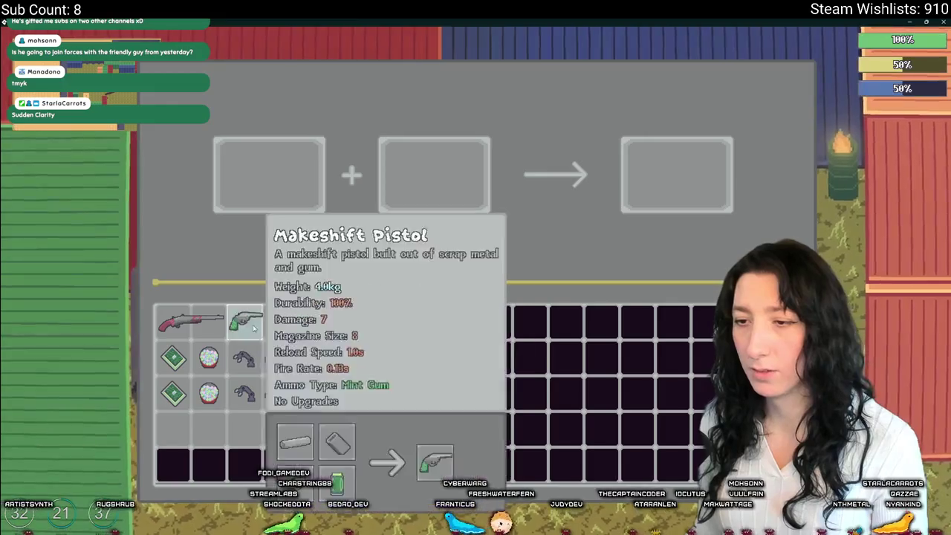
drag(249, 326, 269, 185)
mouse_move(209, 357)
mouse_down()
mouse_move(389, 218)
mouse_move(438, 202)
mouse_up()
key(F11)
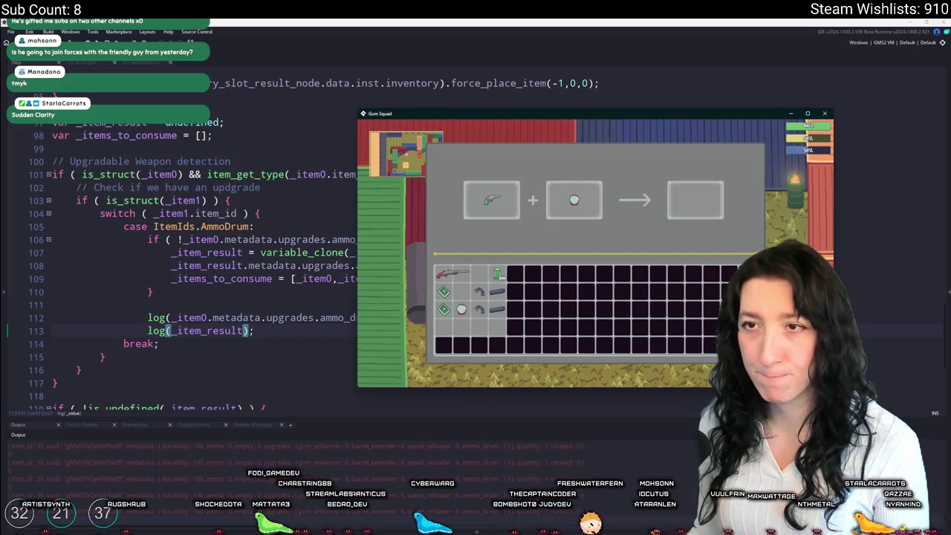
key(alt+F4)
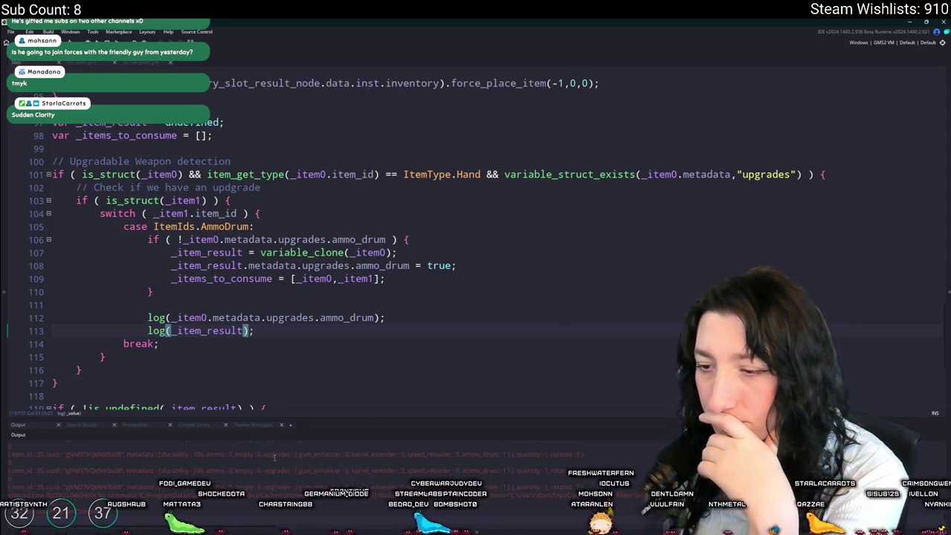
Step: Check the uses of metadata, ammo_drum and _item_result, then delete the two debug log lines 112–113
double_click(248, 317)
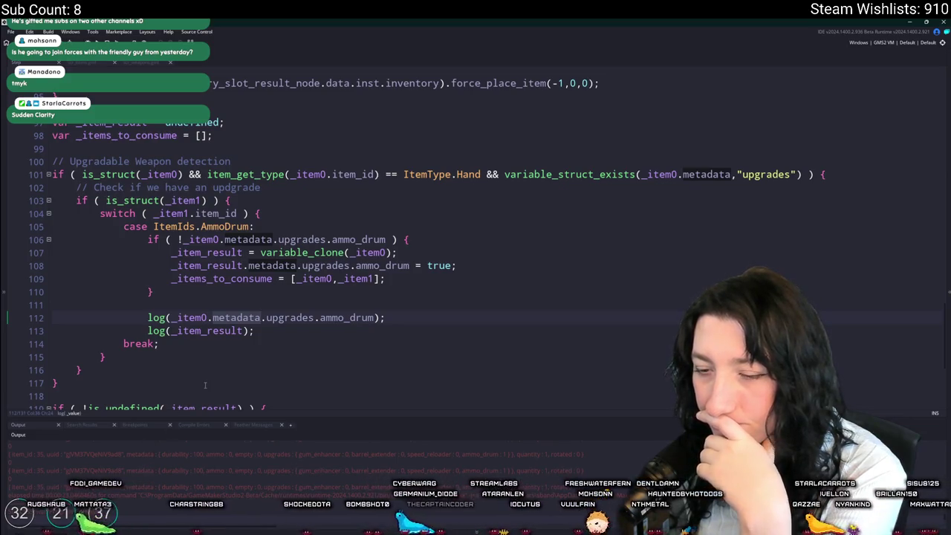
double_click(341, 317)
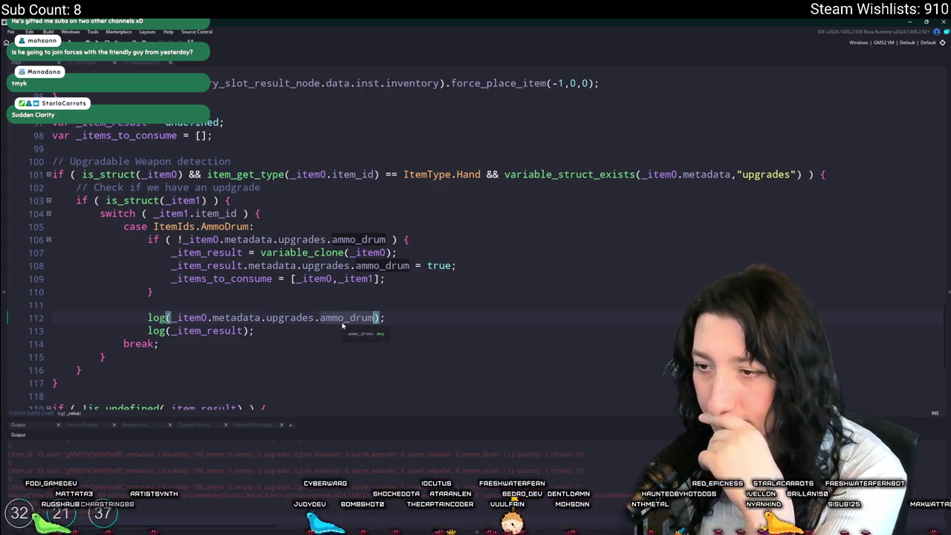
click(217, 331)
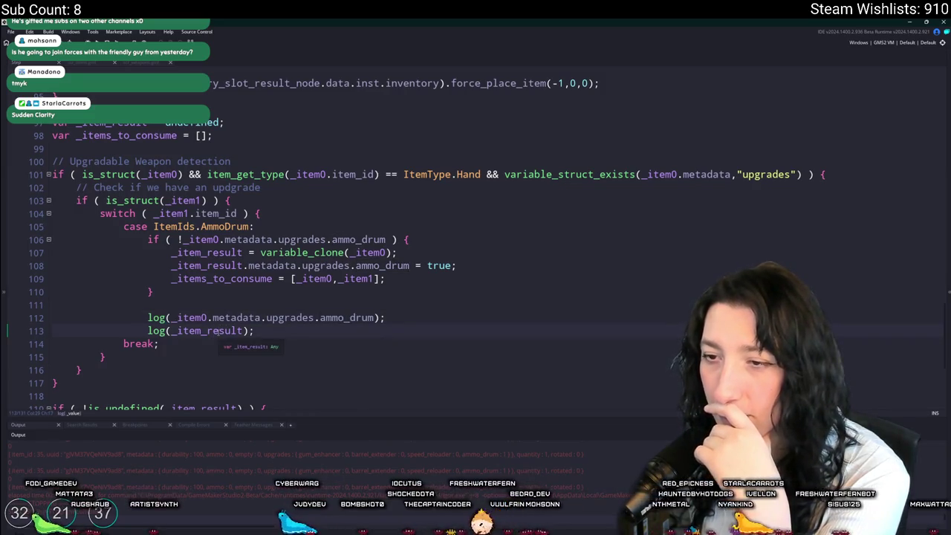
double_click(218, 330)
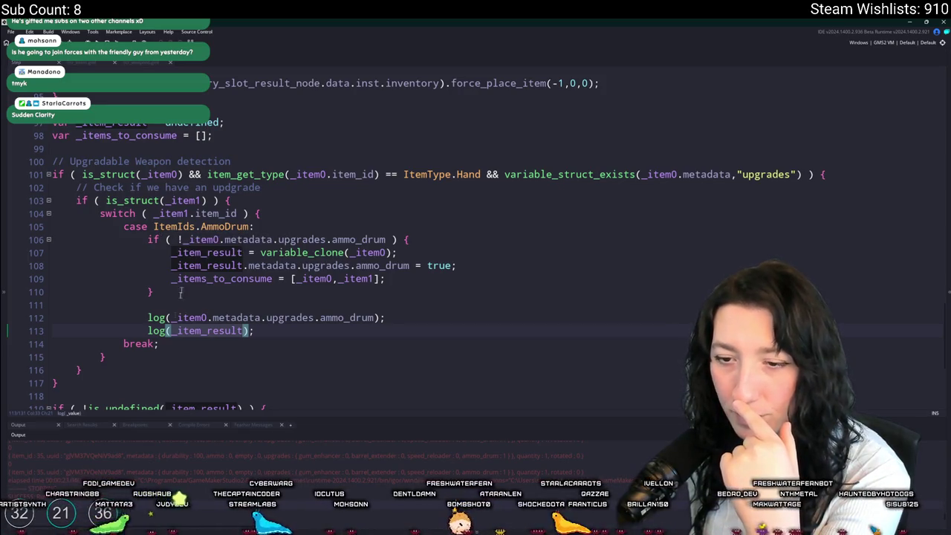
key(ctrl+z)
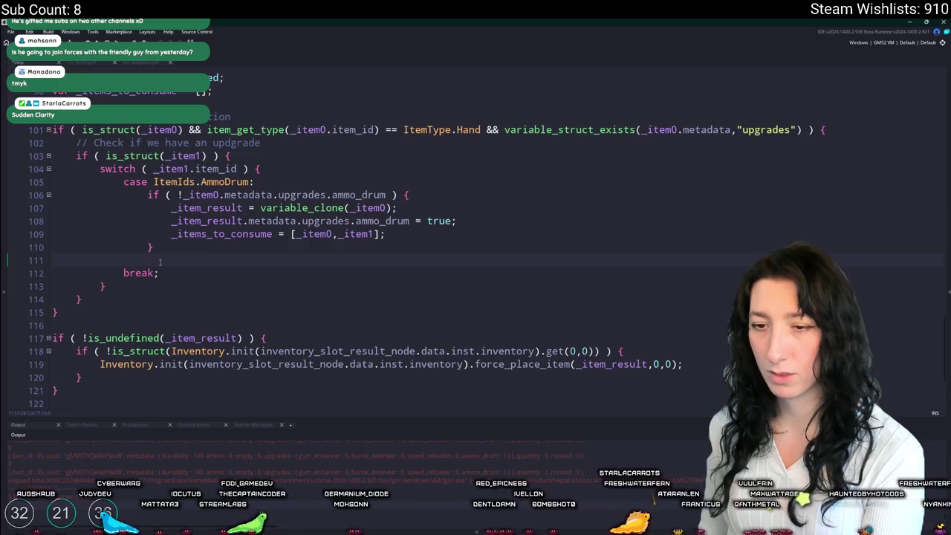
Step: Remove blank line 111, add log("TEST?"); after the force_place_item call, and build with F5
key(ctrl+z)
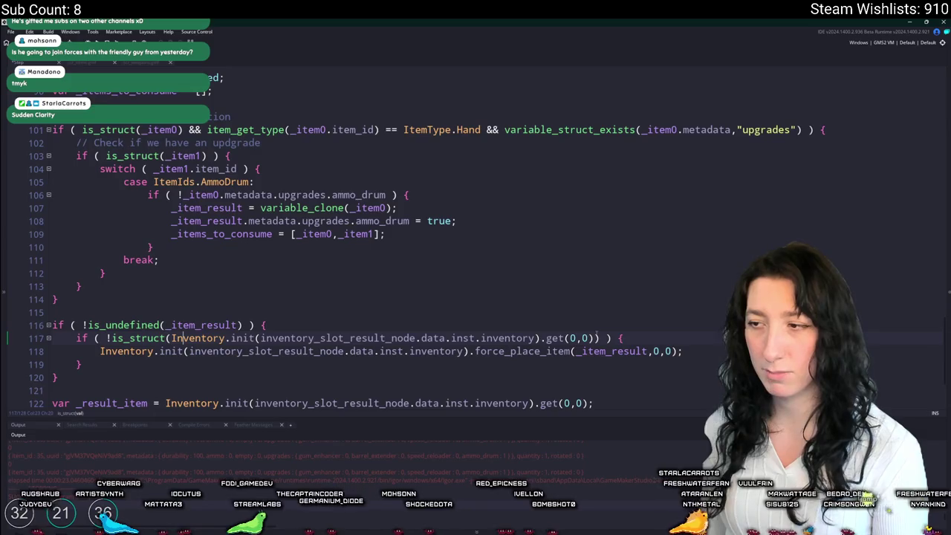
scroll(345, 334, down, 2)
click(160, 280)
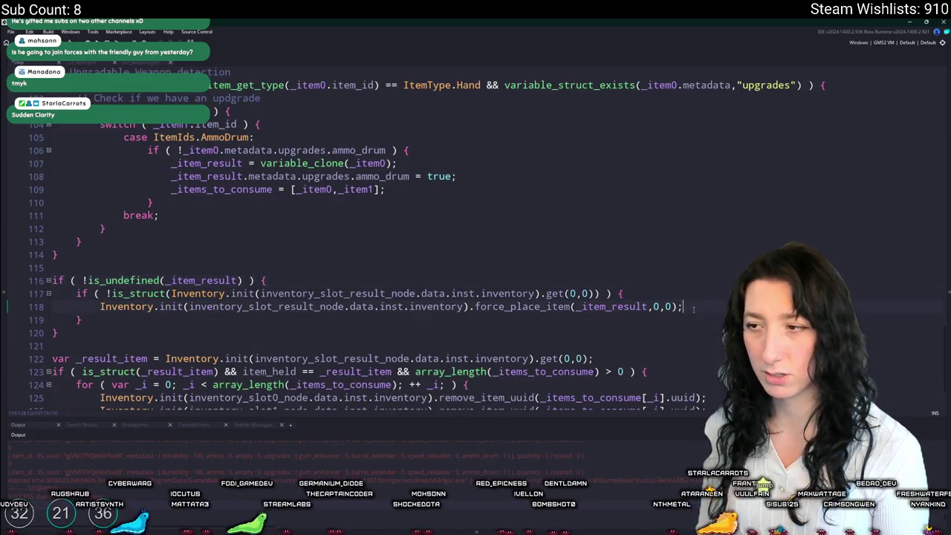
scroll(693, 309, down, 3)
key(Return)
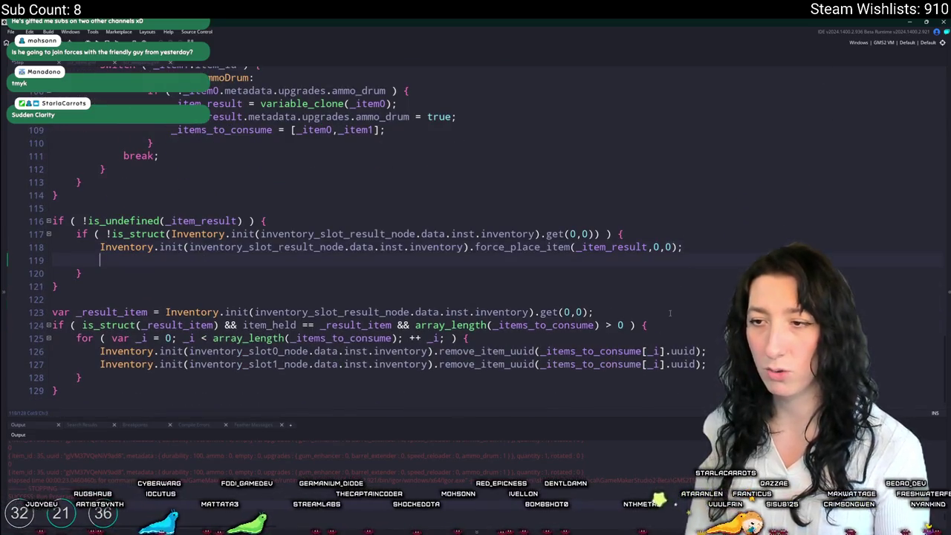
text(log("TEST?");)
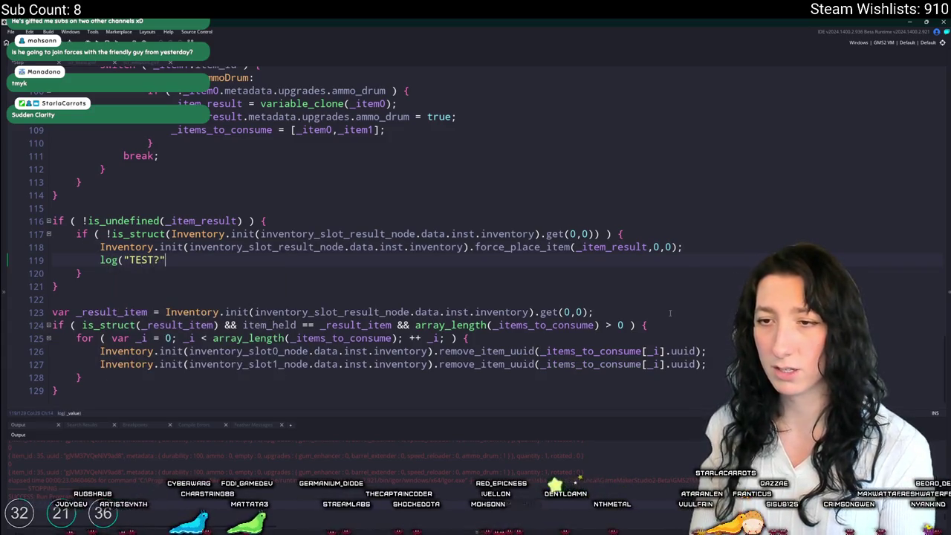
key(F5)
click(606, 247)
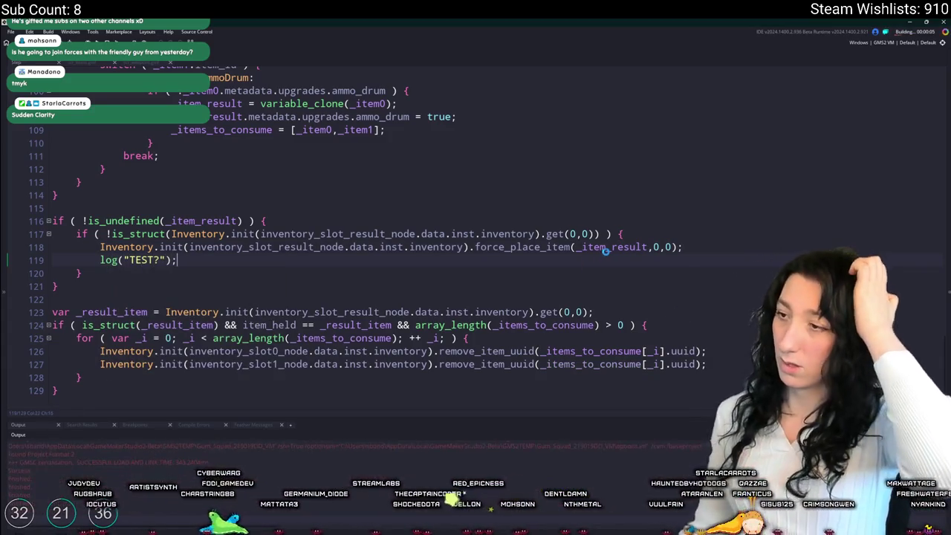
mouse_move(550, 246)
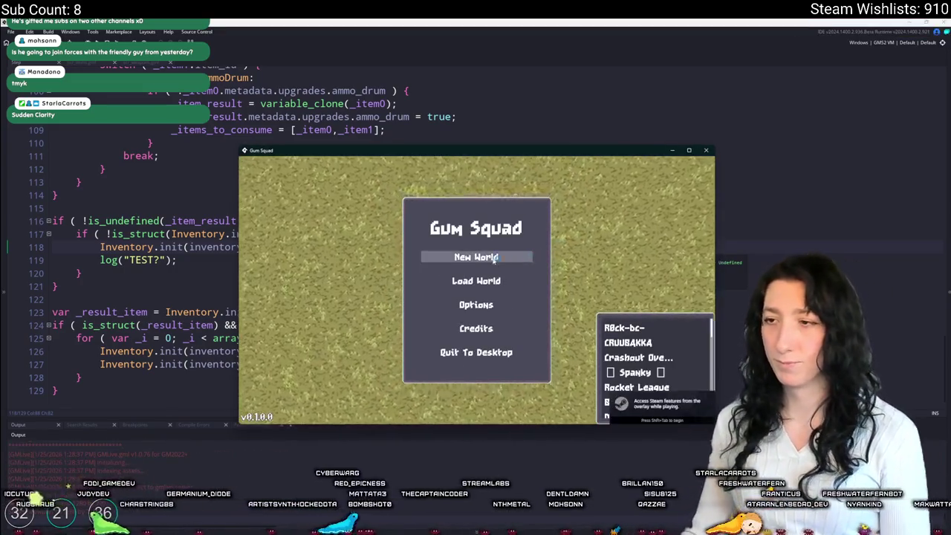
Step: Start a new world and place the revolver and round drum in the two crafting slots
click(490, 198)
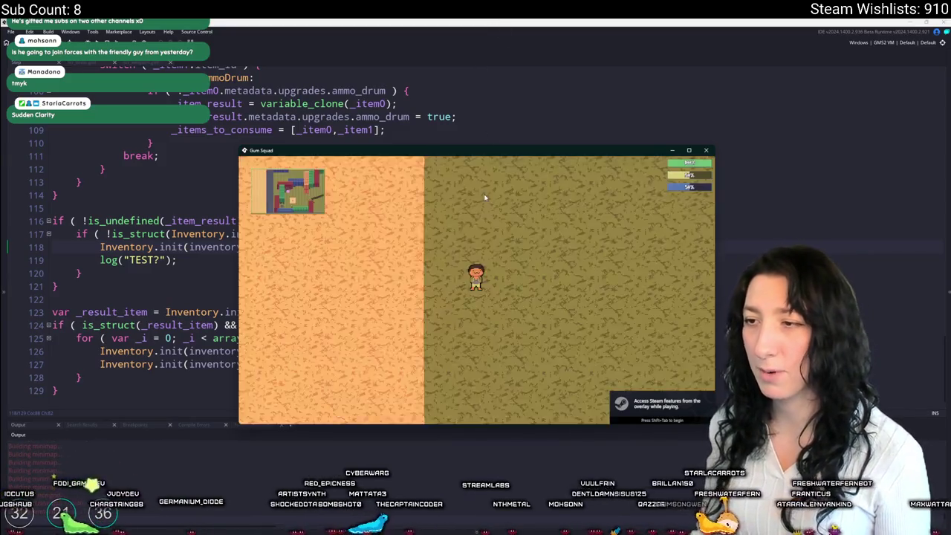
key(Tab)
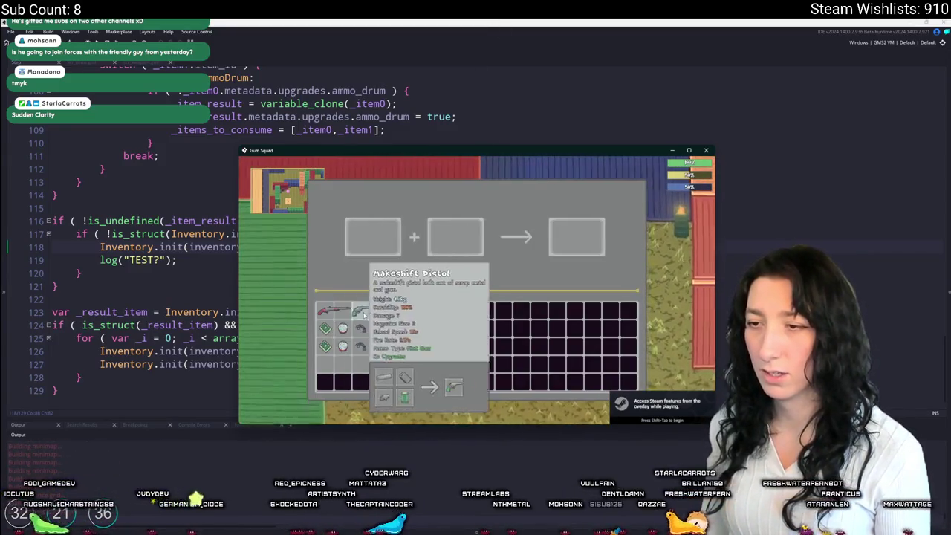
drag(360, 307, 365, 240)
drag(343, 346, 443, 239)
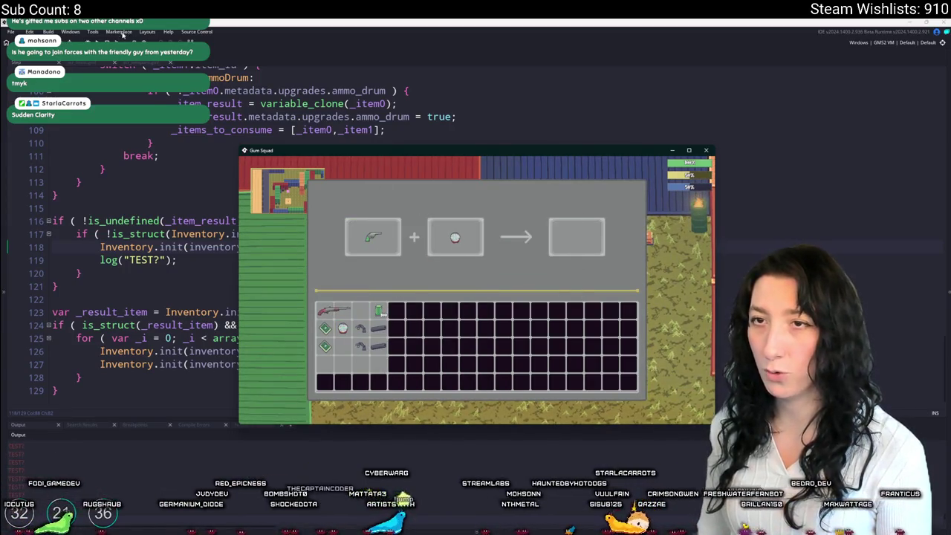
Step: Close the game and delete the TEST? log line from the crafting code
key(Escape)
drag(178, 260, 50, 260)
key(BackSpace)
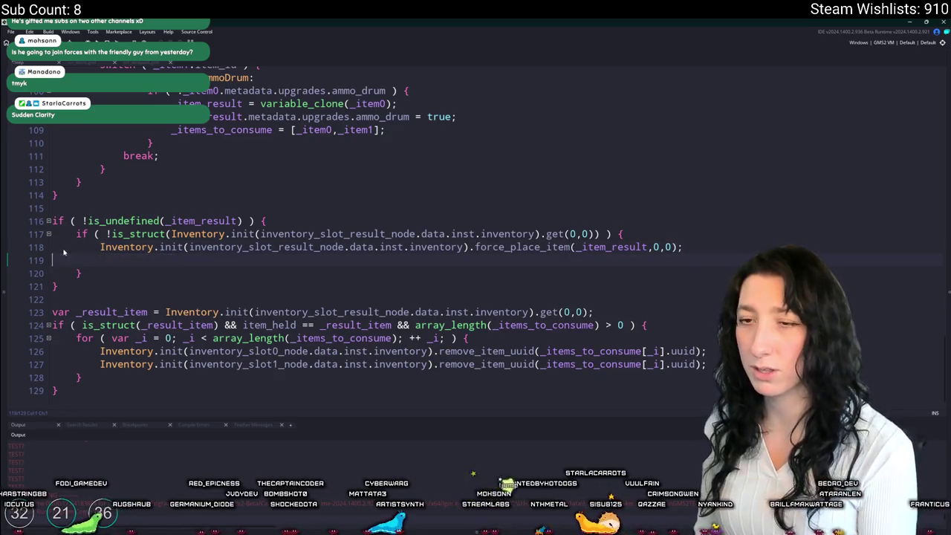
Step: Delete the empty line 119 left over from the removed TEST? log
key(BackSpace)
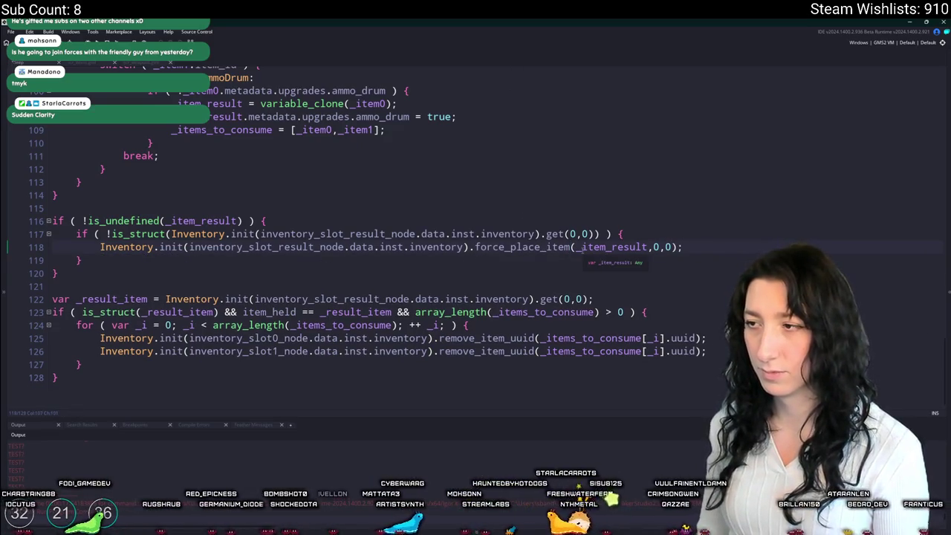
click(583, 247)
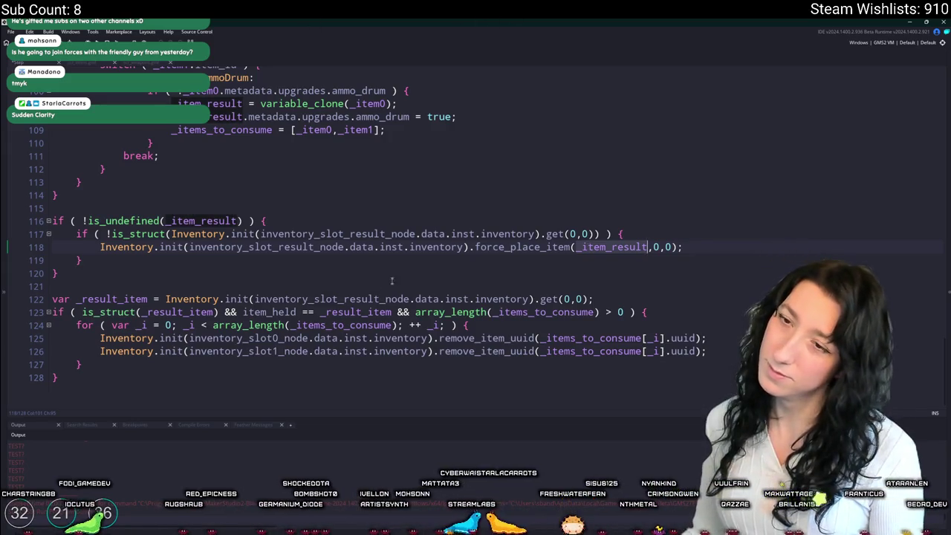
scroll(390, 279, up, 9)
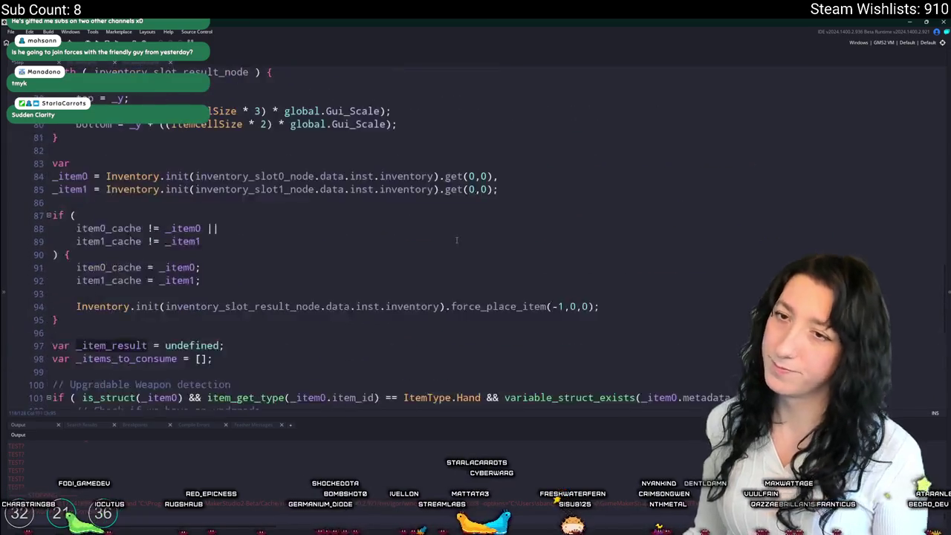
scroll(457, 240, up, 20)
scroll(483, 213, up, 5)
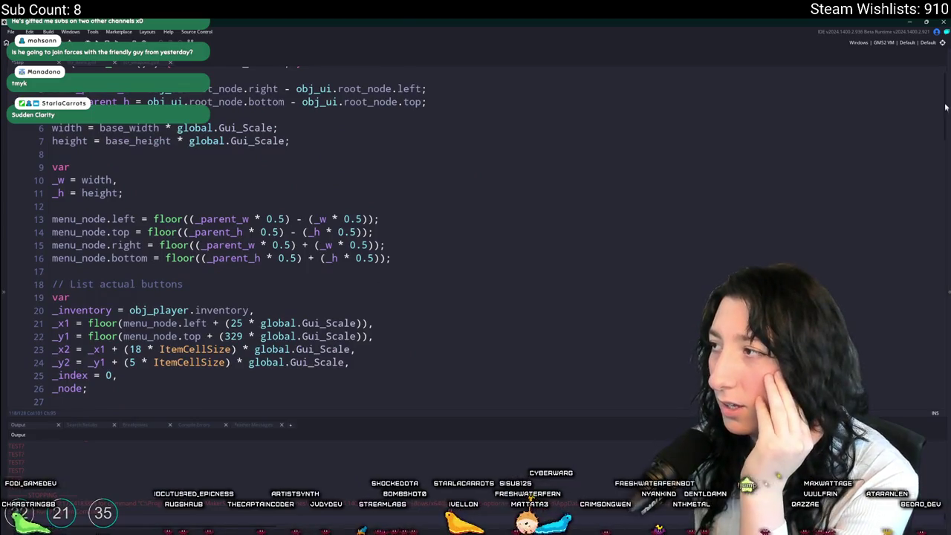
drag(947, 90, 892, 359)
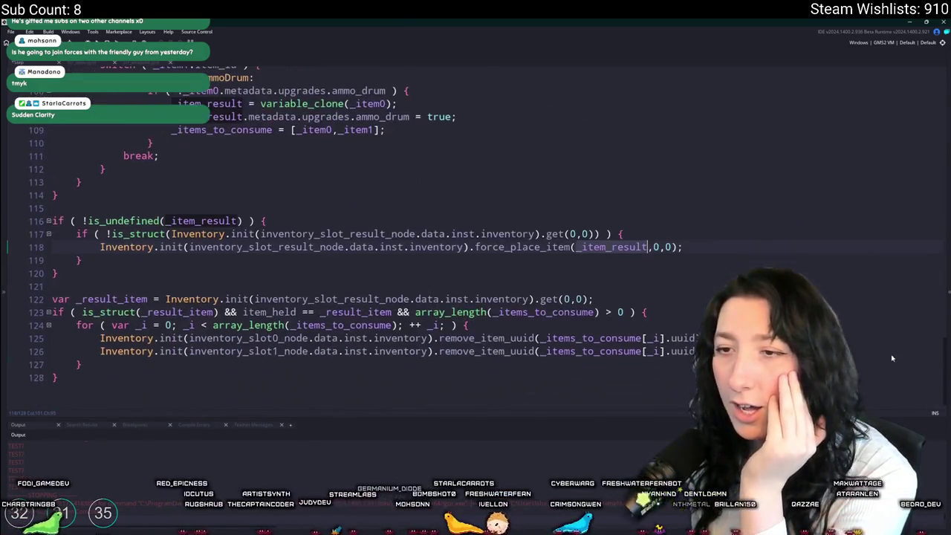
mouse_move(567, 252)
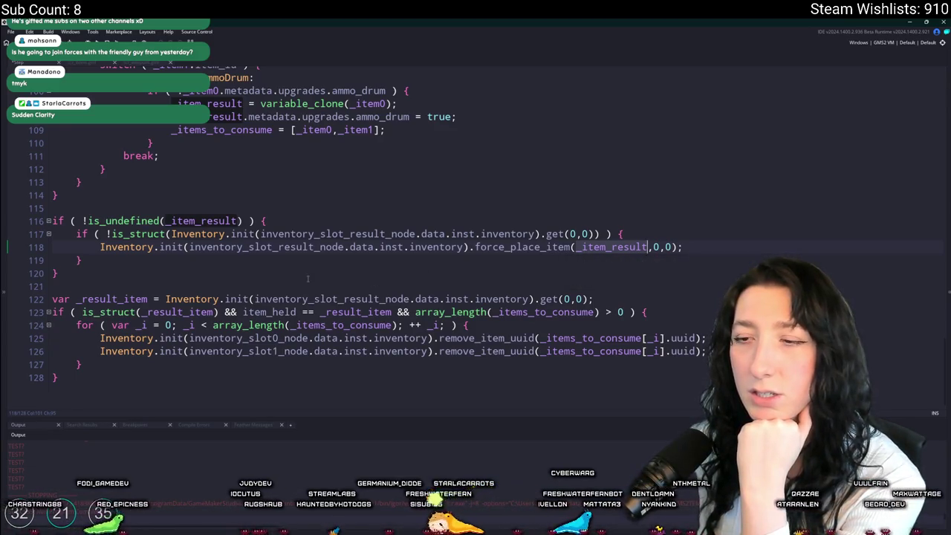
Step: Comment out the ingredient-consuming lines 122–128 and open a new line after line 118
click(52, 378)
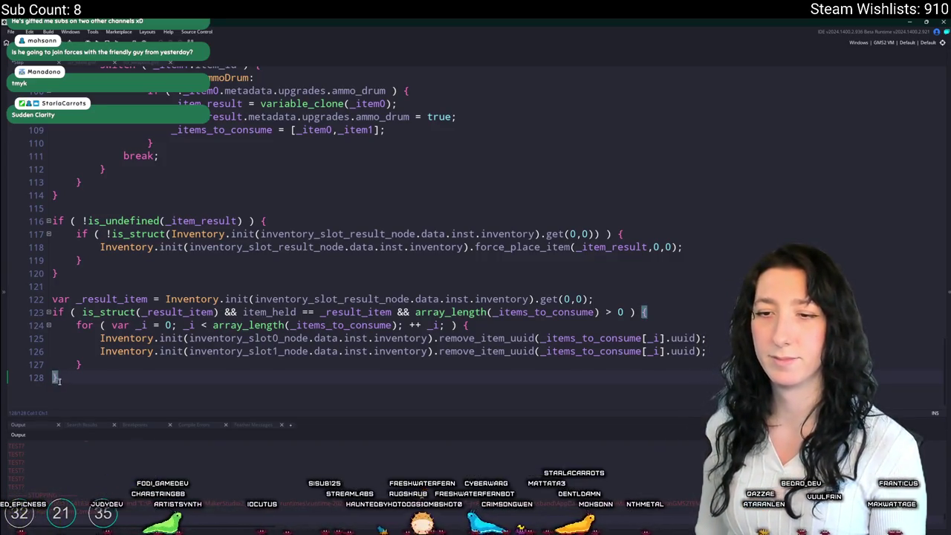
drag(53, 377, 52, 298)
key(ctrl+k)
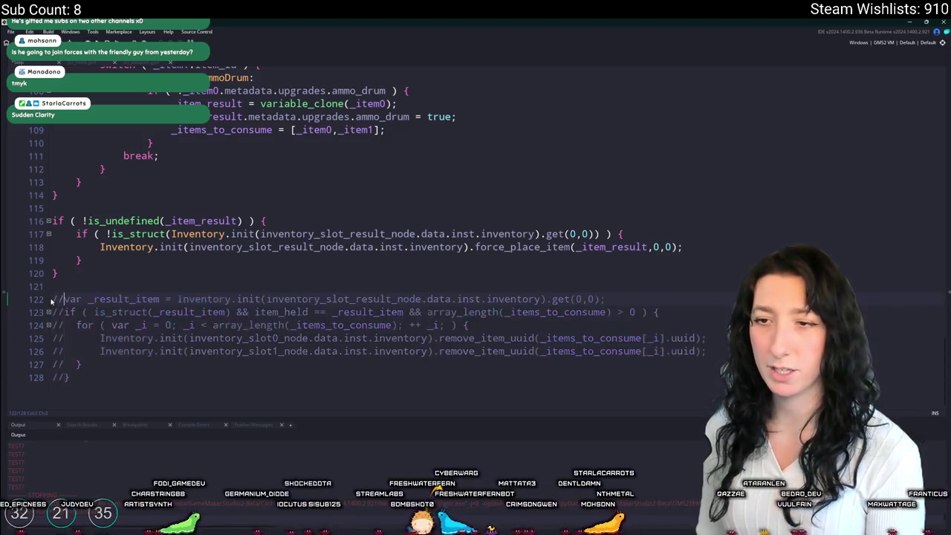
click(728, 250)
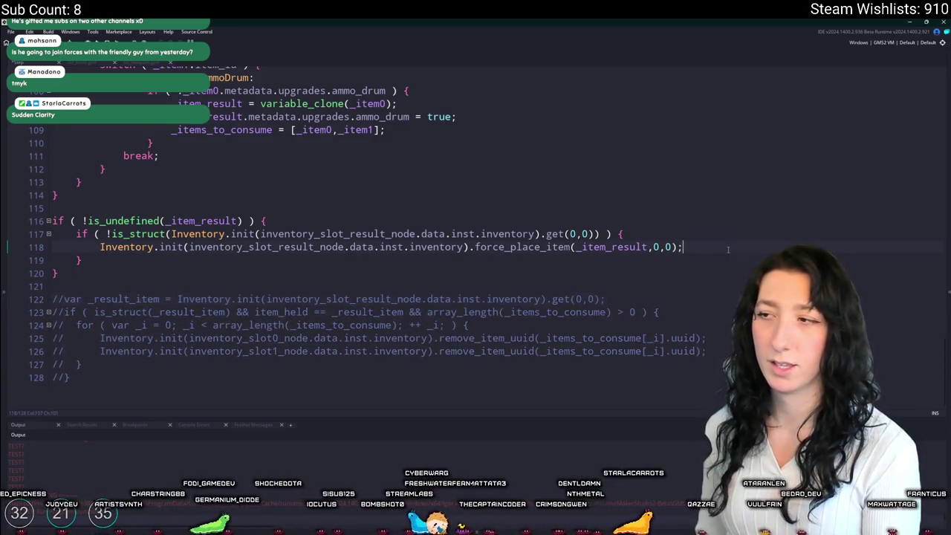
key(Return)
Step: Write log("TEST?"); on line 119 and build and run the game with F5
text(log9"TEST)
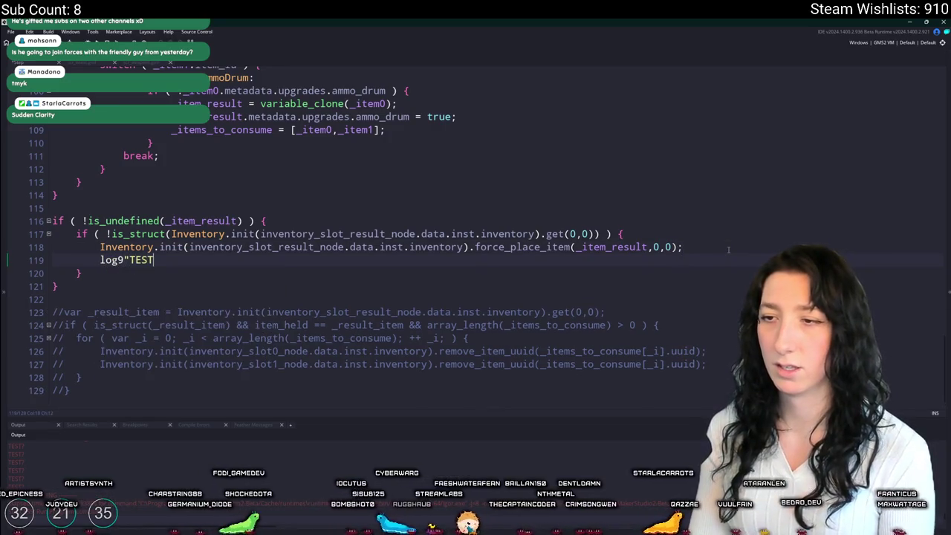
key(BackSpace)
key(BackSpace)
key(BackSpace)
key(BackSpace)
key(BackSpace)
key(BackSpace)
text(("TEST)
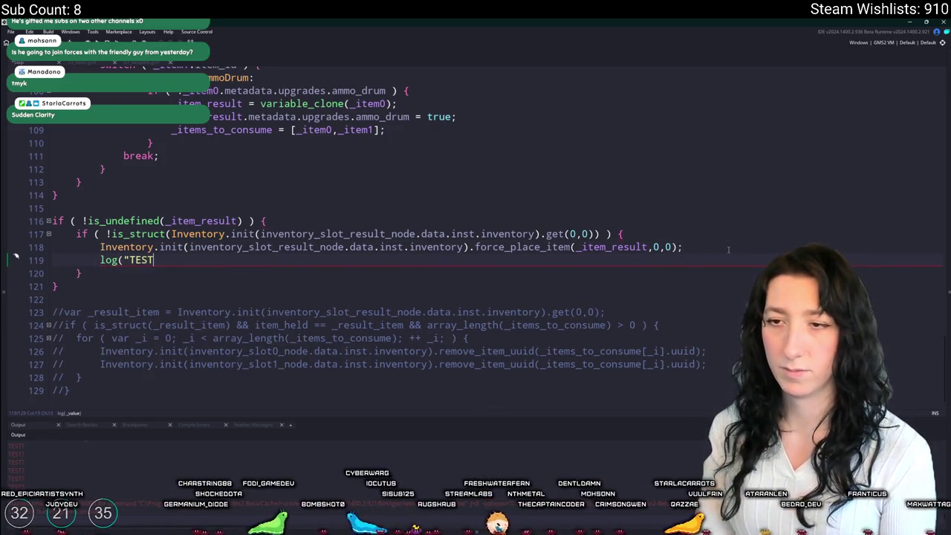
text(?");)
key(F5)
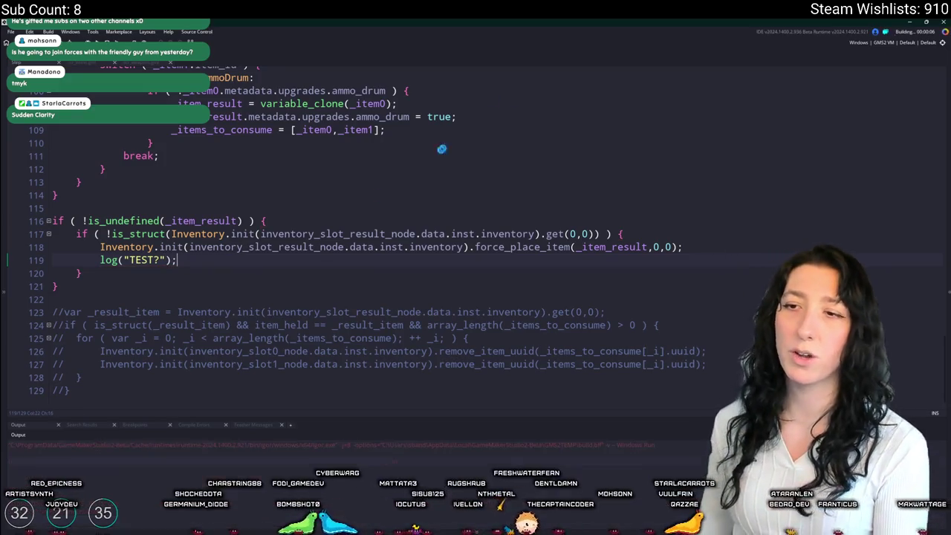
click(165, 221)
click(167, 234)
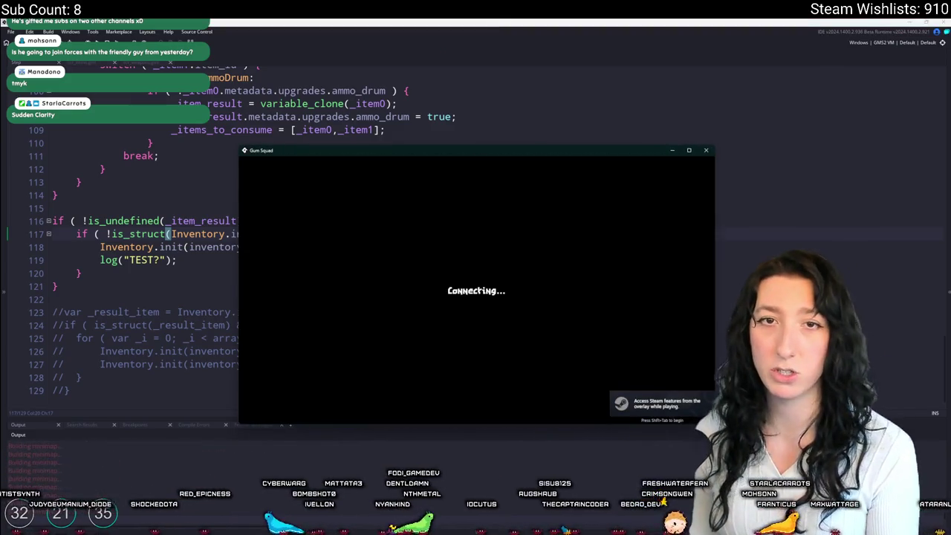
Step: Open the crafting panel and drag the pistol into the first crafting slot
key(e)
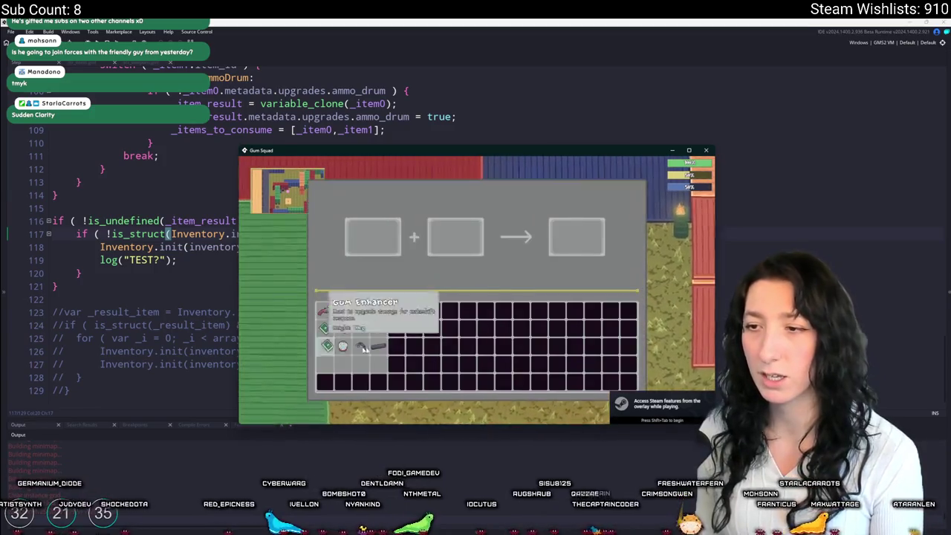
drag(360, 311, 372, 236)
drag(343, 328, 456, 236)
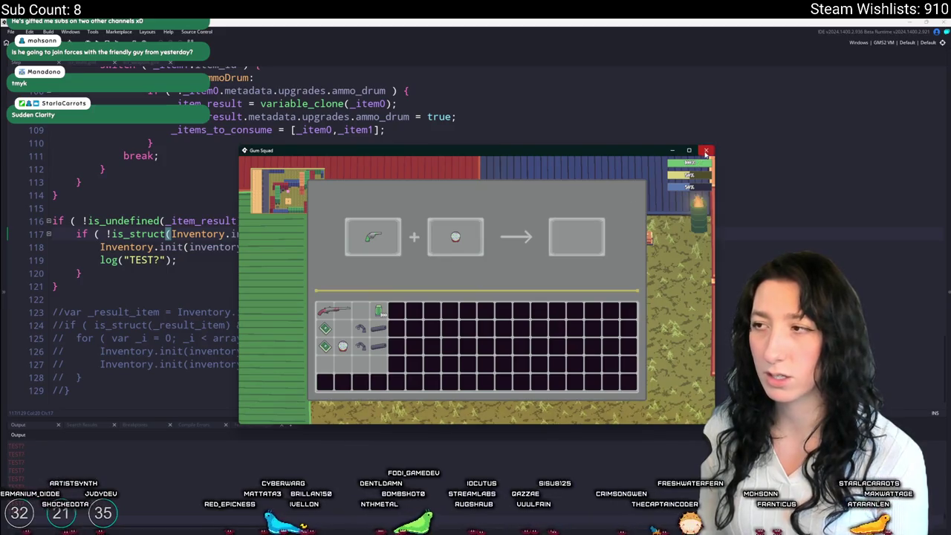
Step: Close the game and search the code for force_place_item
key(Escape)
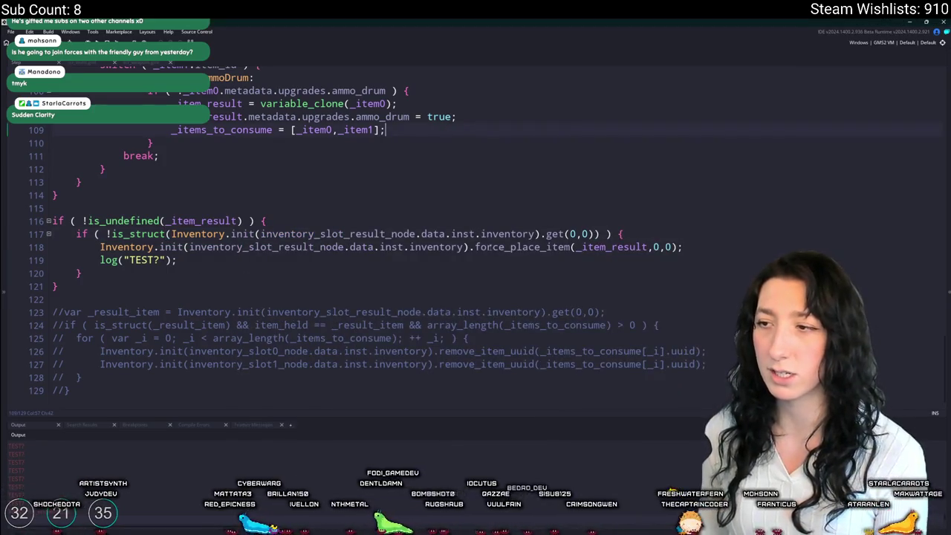
double_click(488, 246)
key(ctrl+f)
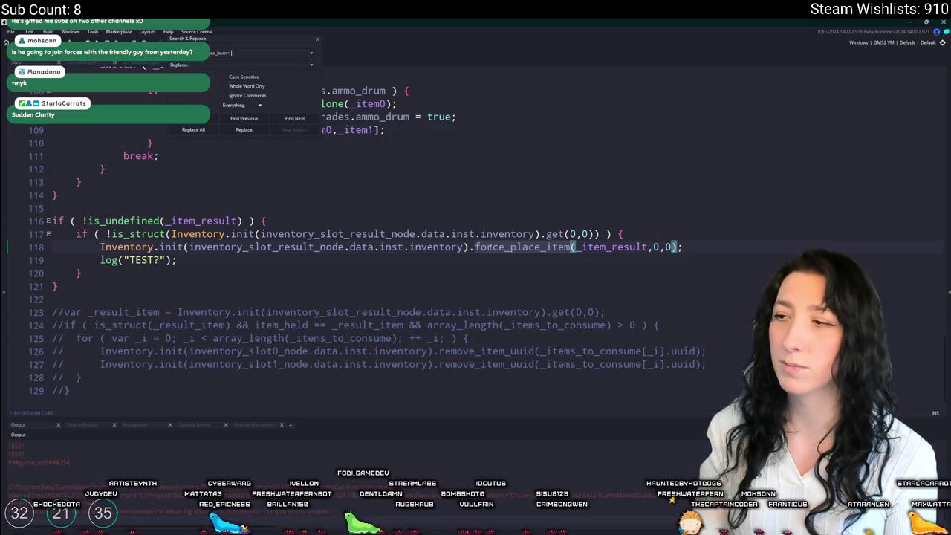
Step: Jump to the force_place_item definition at line 348 and close the search
key(Return)
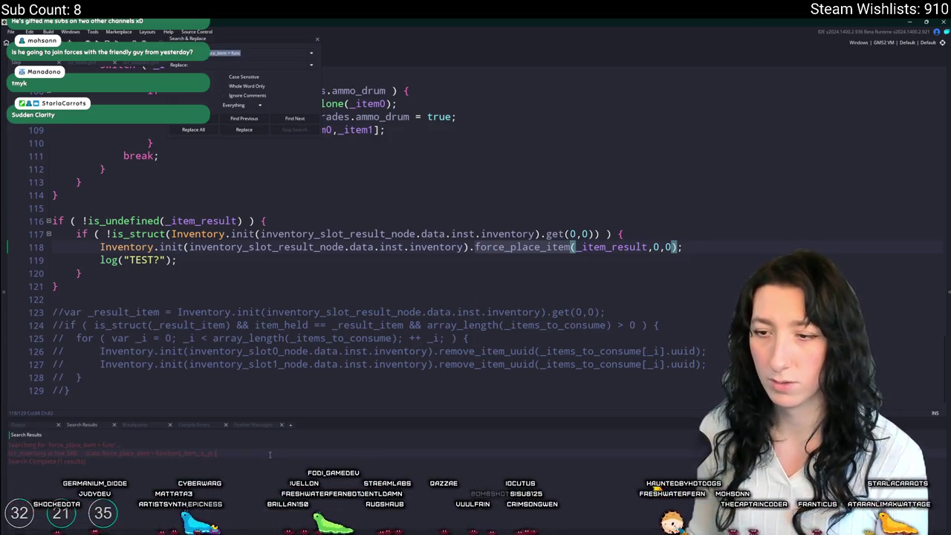
double_click(269, 453)
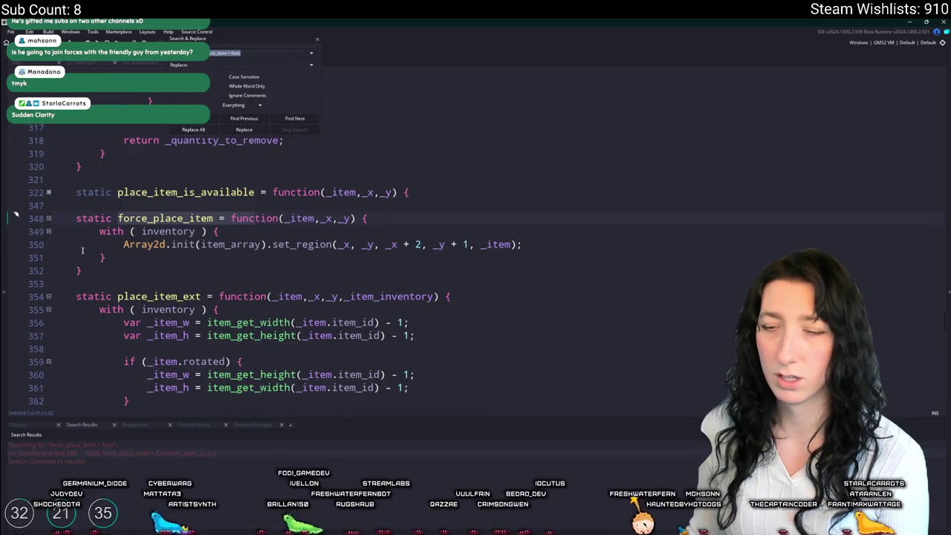
click(514, 244)
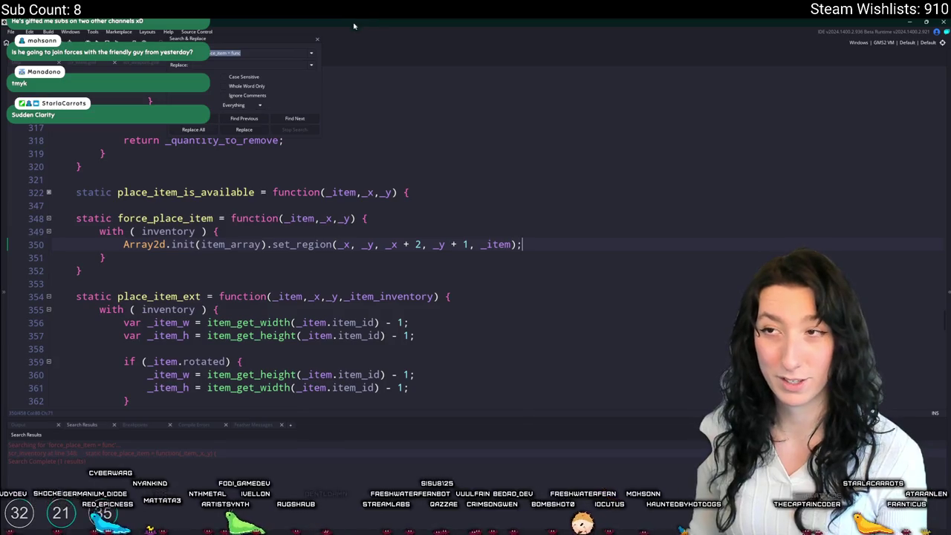
click(316, 40)
Step: Inspect the set_region call on line 350, typing 2 into its arguments and selecting item_array
click(192, 232)
key(Down)
key(Up)
click(258, 244)
click(509, 244)
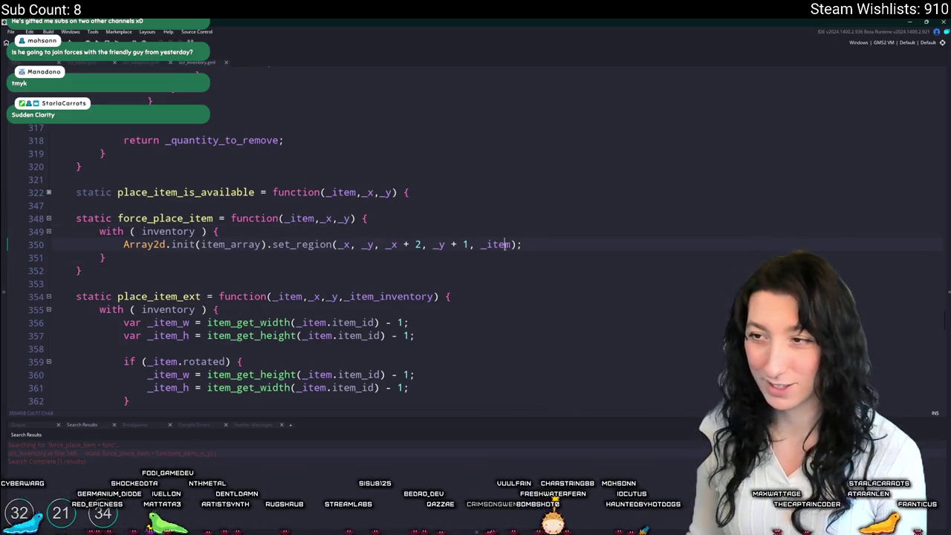
text(2)
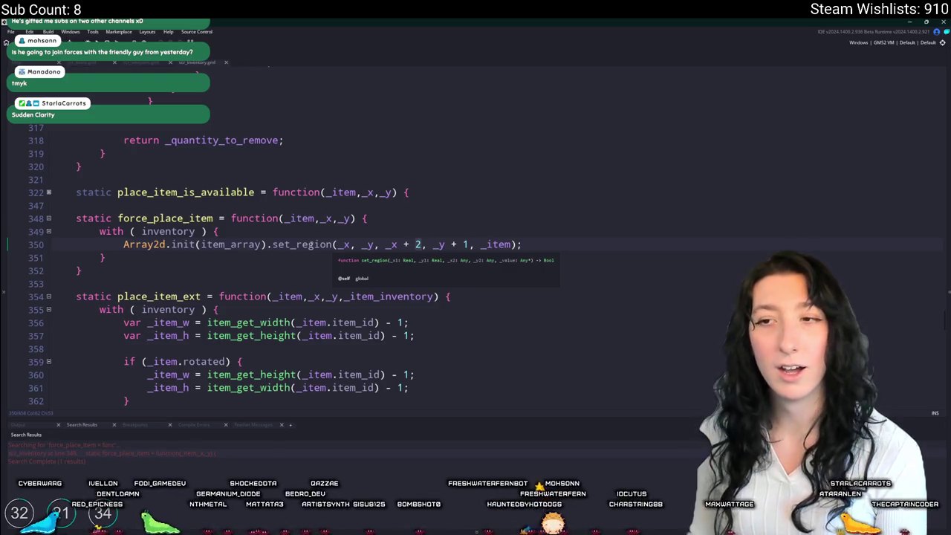
click(429, 256)
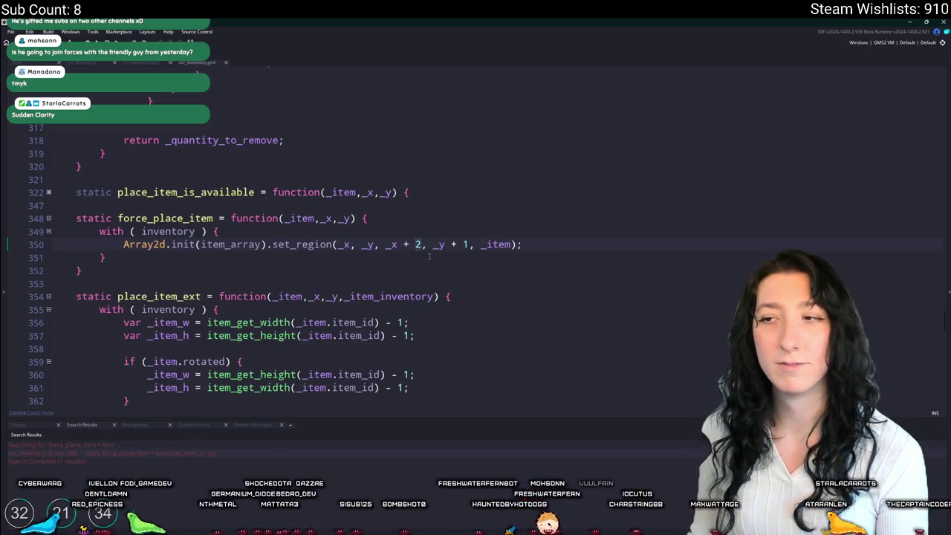
click(271, 244)
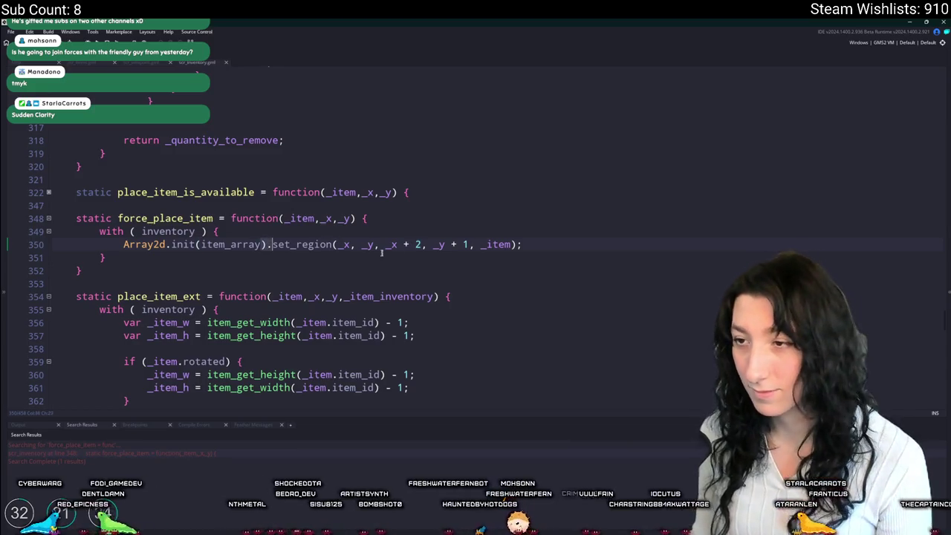
click(257, 244)
double_click(250, 244)
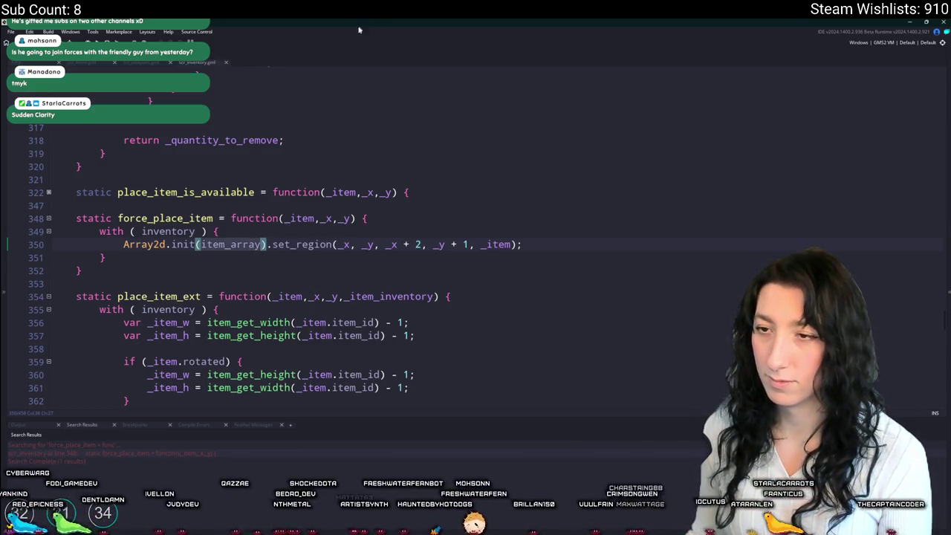
Step: Re-examine item_array and the _x argument of the set_region call
scroll(356, 272, up, 3)
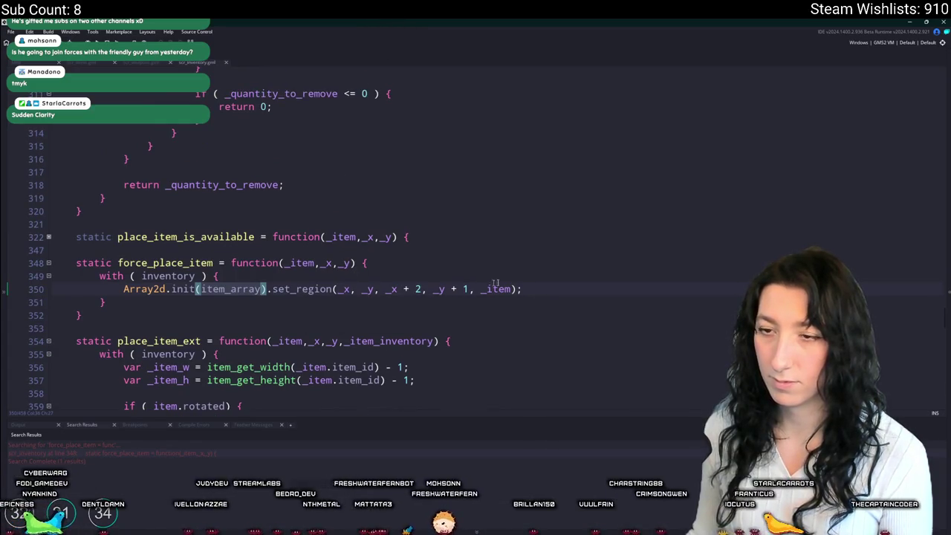
click(520, 289)
click(257, 289)
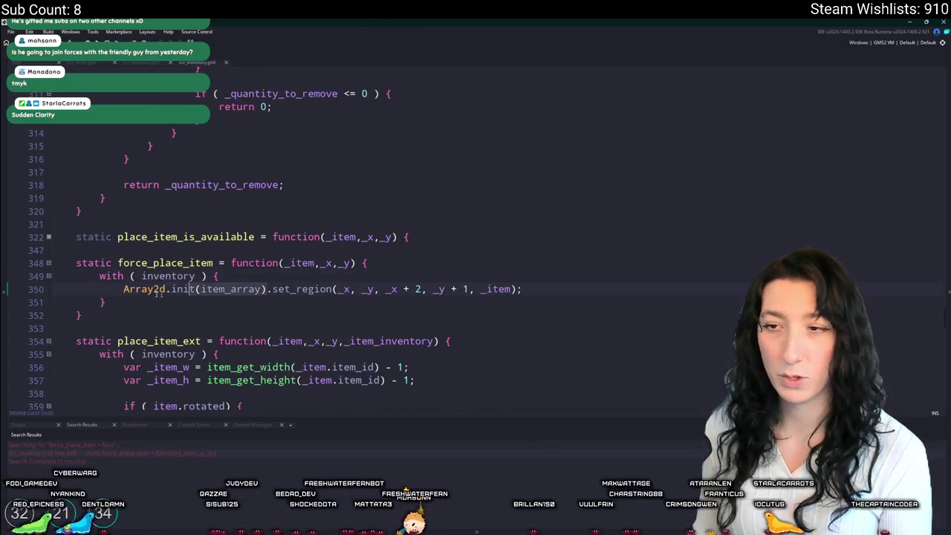
click(254, 275)
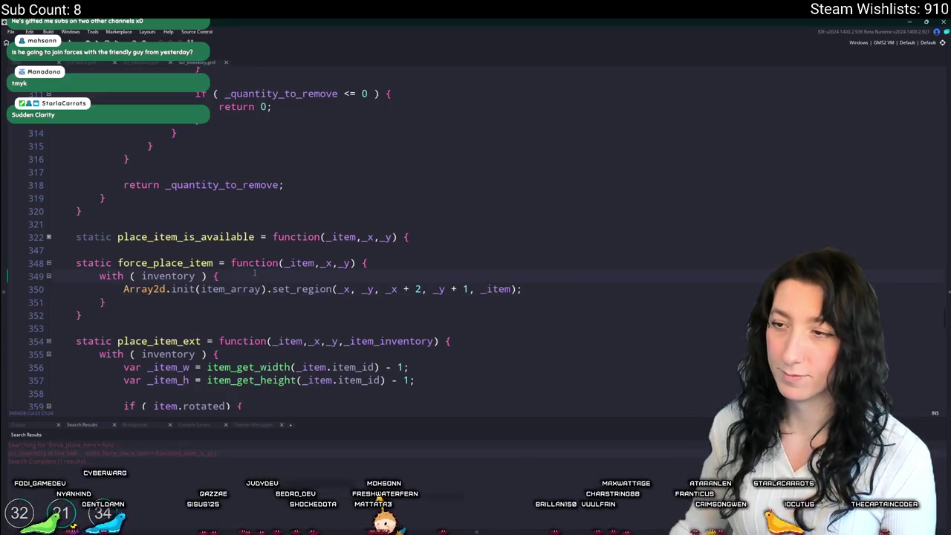
double_click(389, 289)
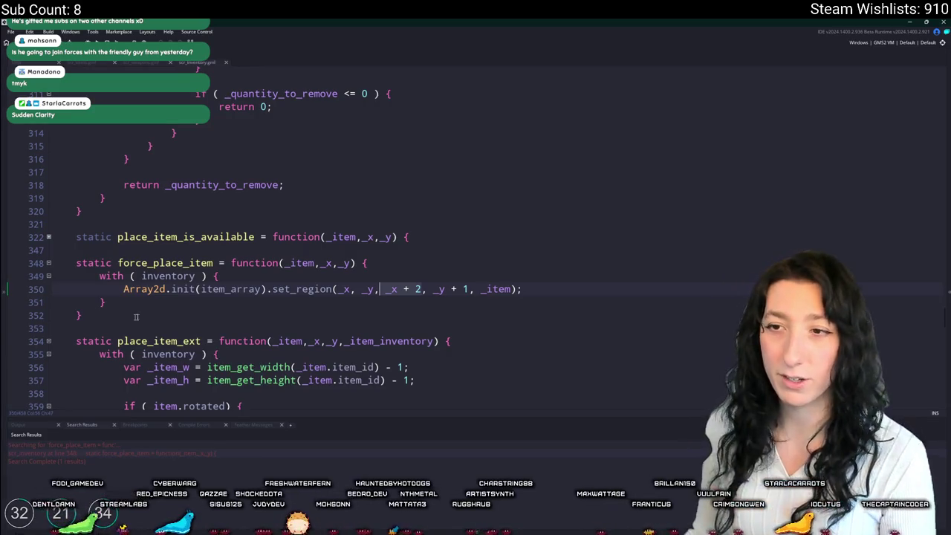
click(255, 275)
click(354, 263)
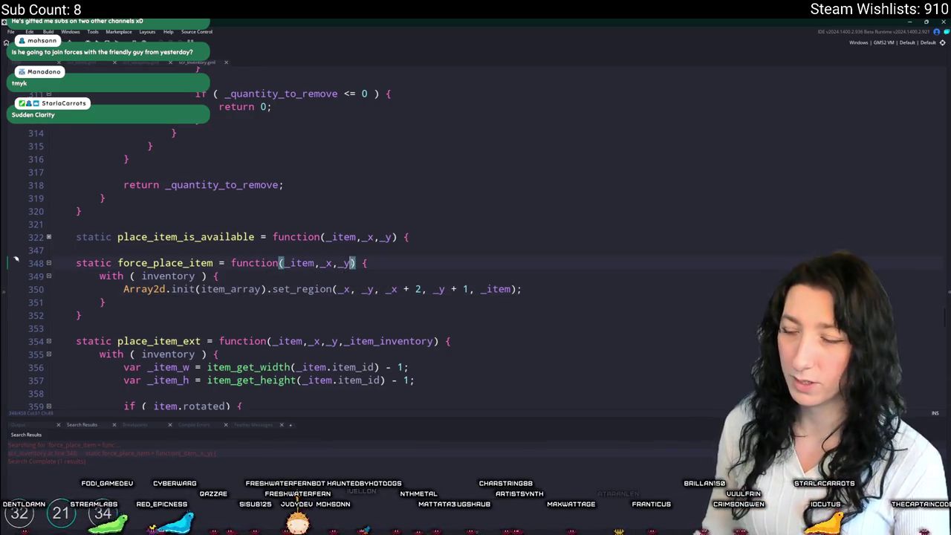
Step: Add _width = 2 and _height = 1 parameters to force_place_item
text(,_width )
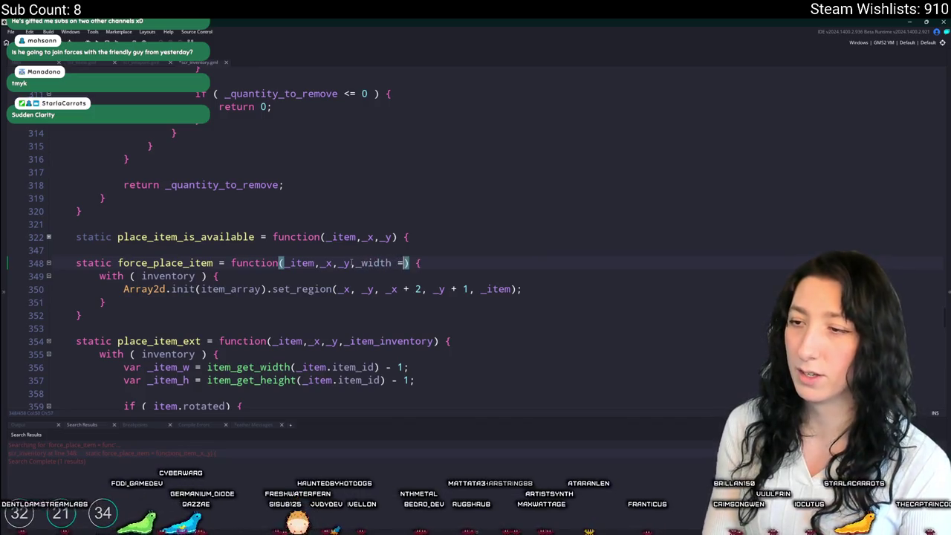
text(= 2)
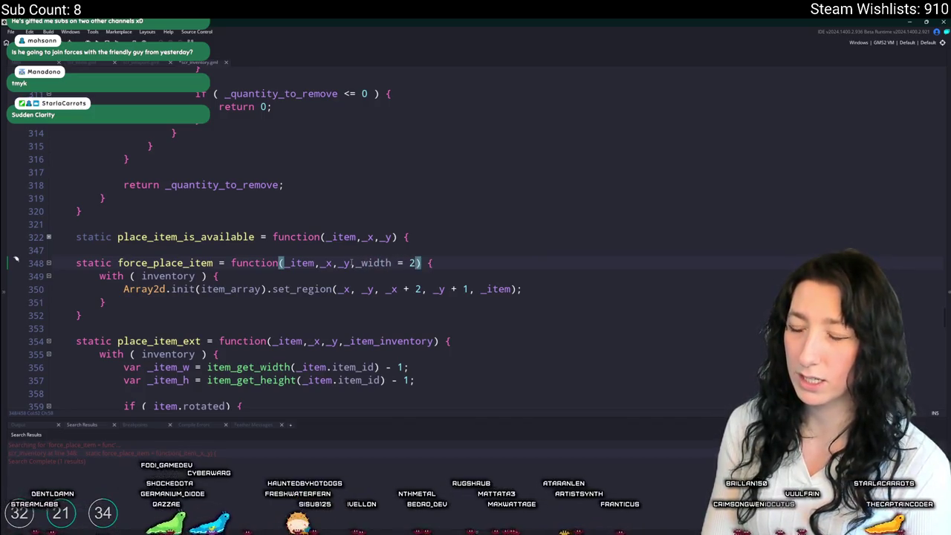
text(, _width)
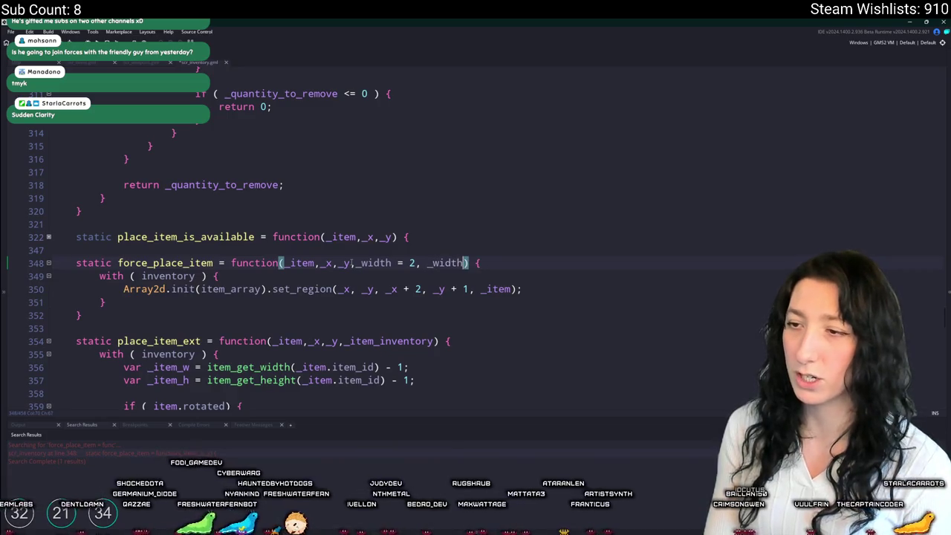
key(BackSpace)
key(BackSpace)
key(BackSpace)
text(2,_height = 2)
key(BackSpace)
text(1)
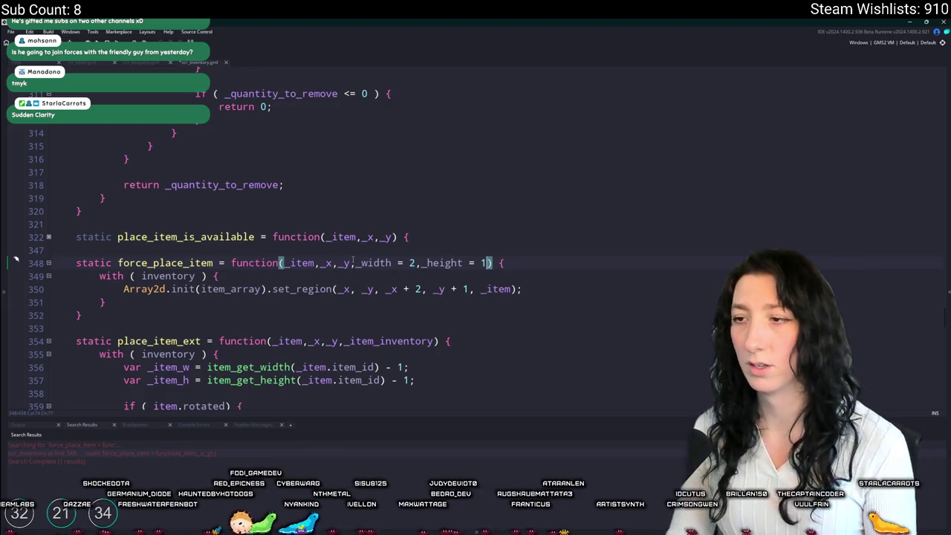
Step: Replace set_region's hard-coded 2 and 1 with _width and _height, and save the inventory code
double_click(369, 263)
key(ctrl+c)
double_click(422, 289)
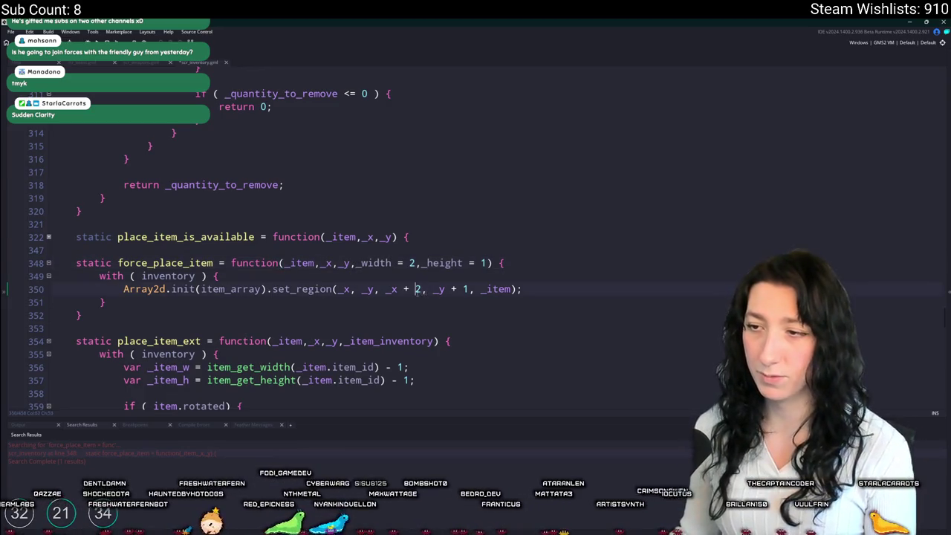
key(ctrl+v)
double_click(444, 263)
key(ctrl+c)
double_click(495, 289)
key(ctrl+v)
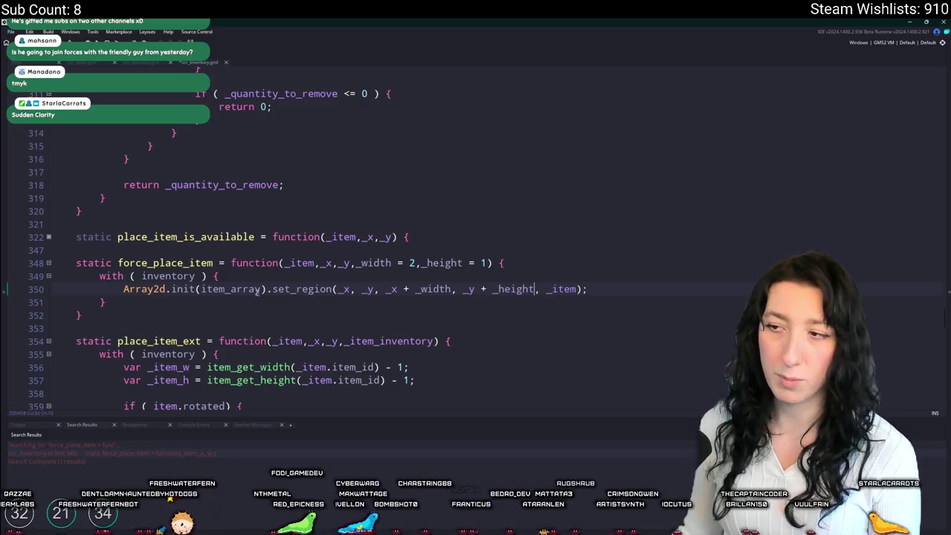
click(193, 263)
key(ctrl+s)
key(ctrl+Tab)
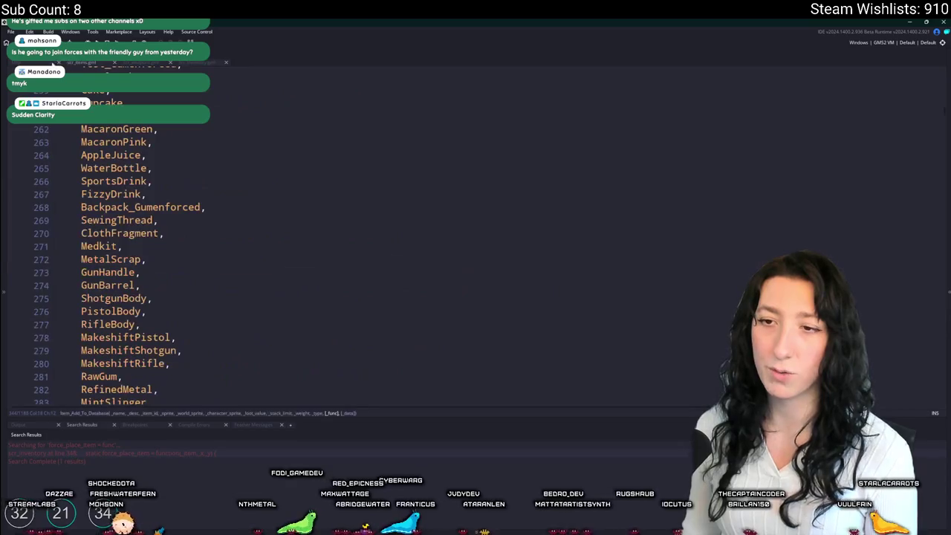
Step: Add ,1,1 to the force_place_item call on line 118 and build with F5
key(ctrl+Tab)
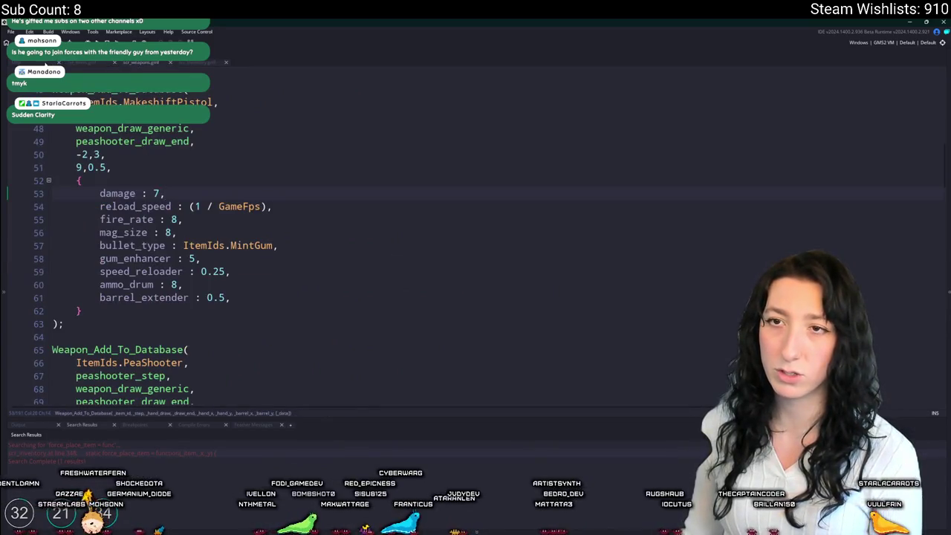
key(ctrl+Tab)
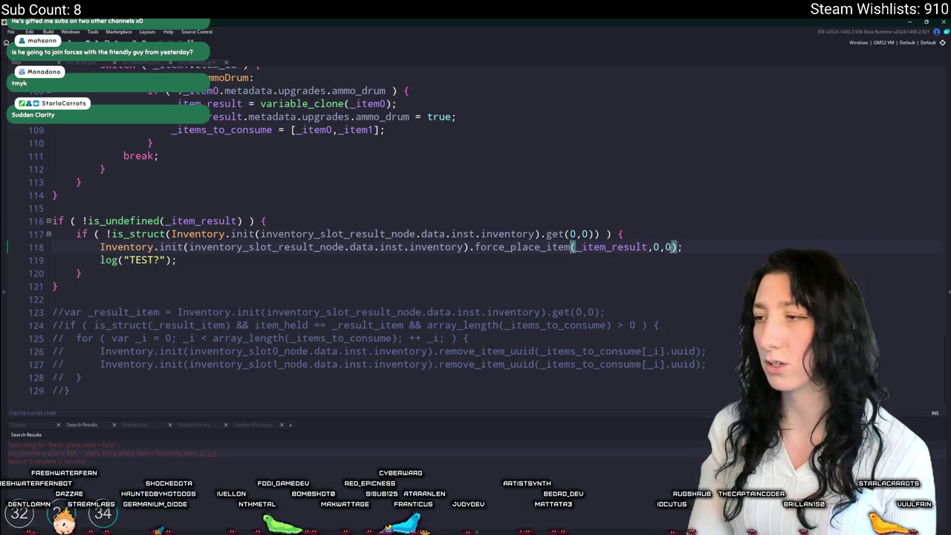
text(,1,1)
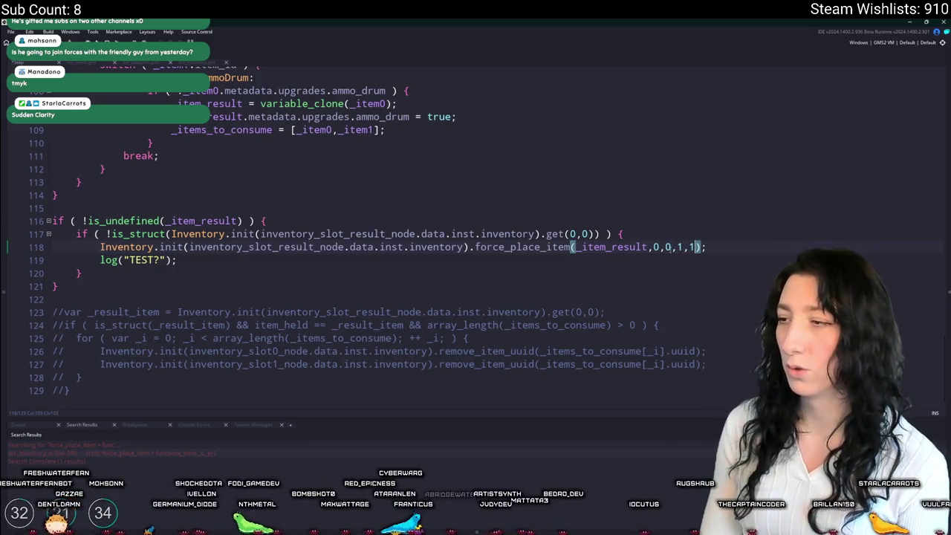
key(F5)
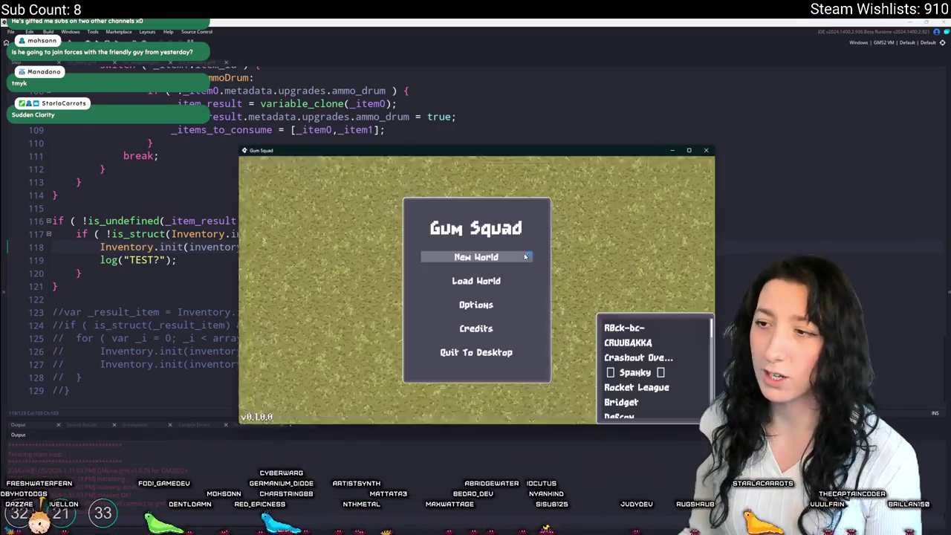
Step: Create a lobby in a new world, walk to the workbench and open crafting
click(491, 255)
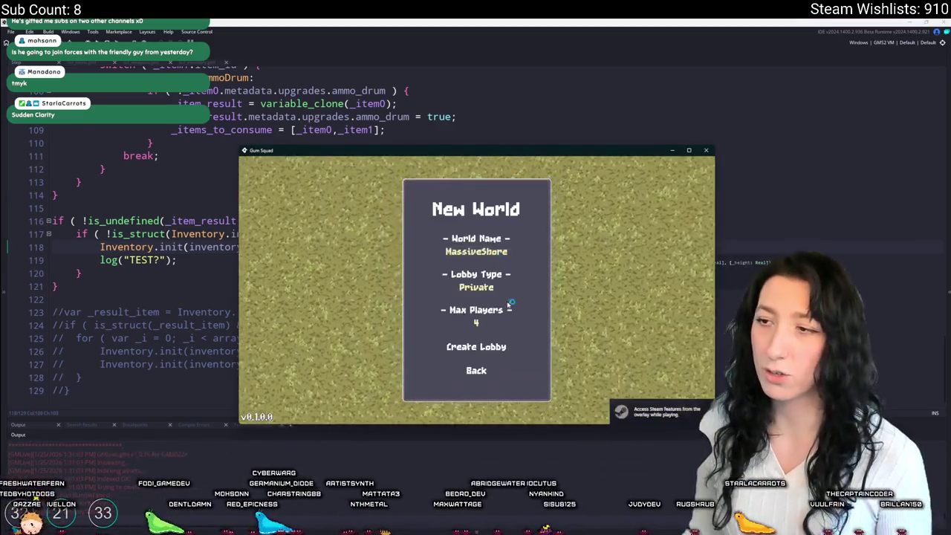
click(501, 343)
double_click(505, 153)
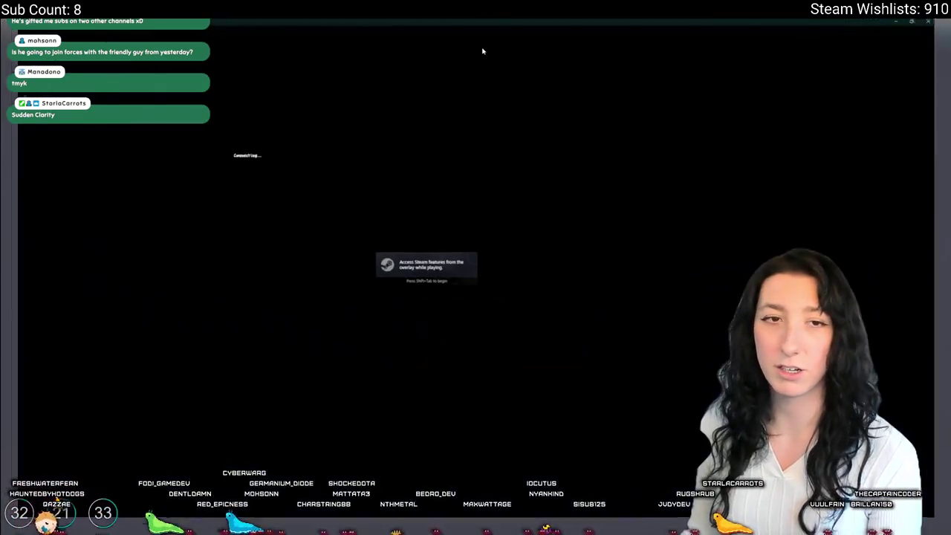
key(d)
key(e)
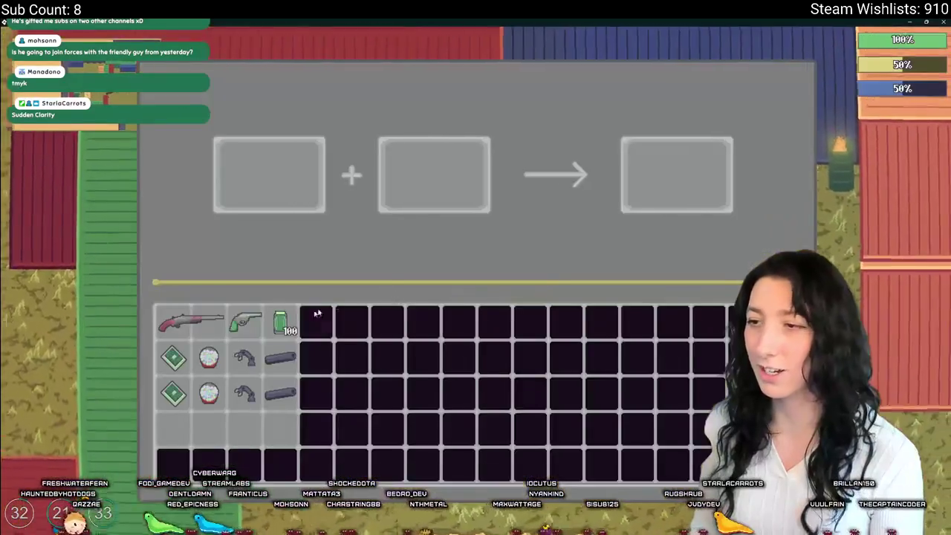
Step: Place the Makeshift Pistol and Ammo Drum in the crafting slots, then return to the code
drag(245, 321, 269, 182)
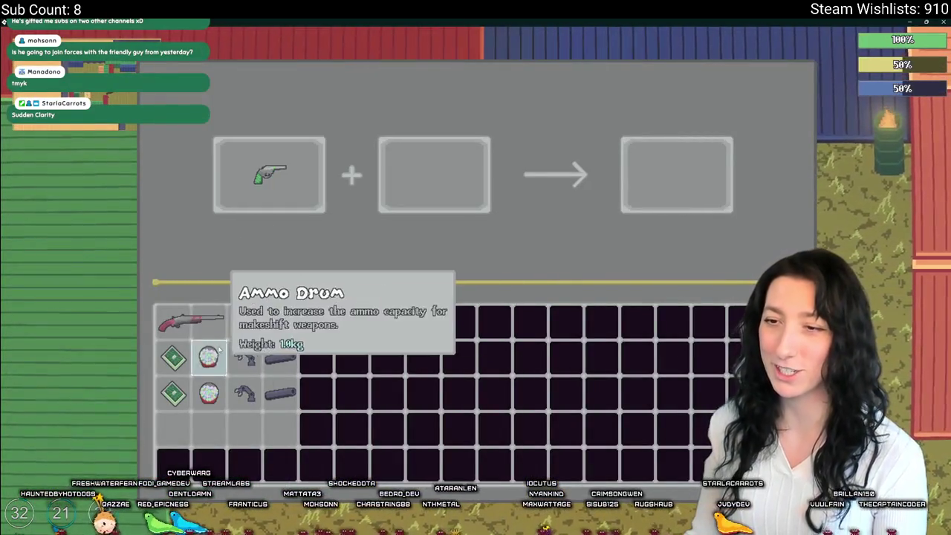
drag(208, 358, 443, 204)
mouse_move(669, 174)
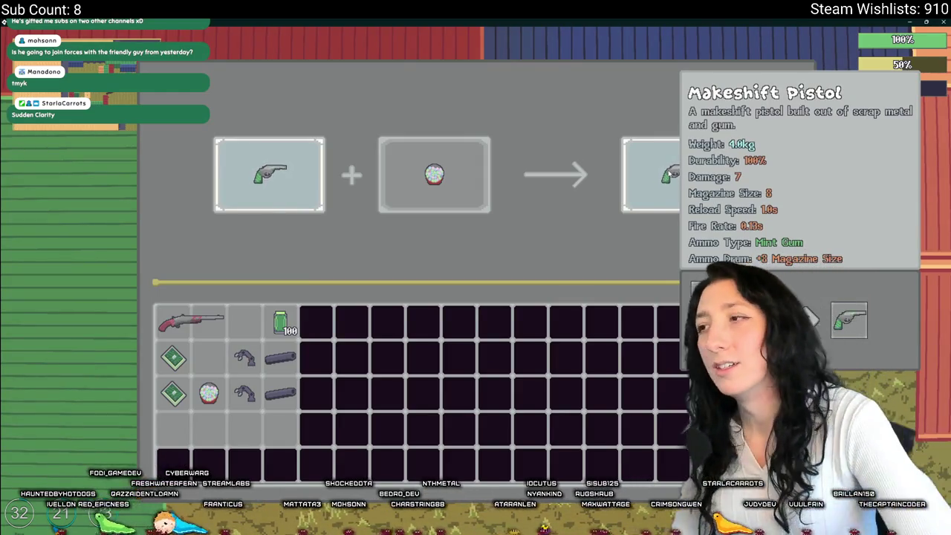
mouse_move(469, 172)
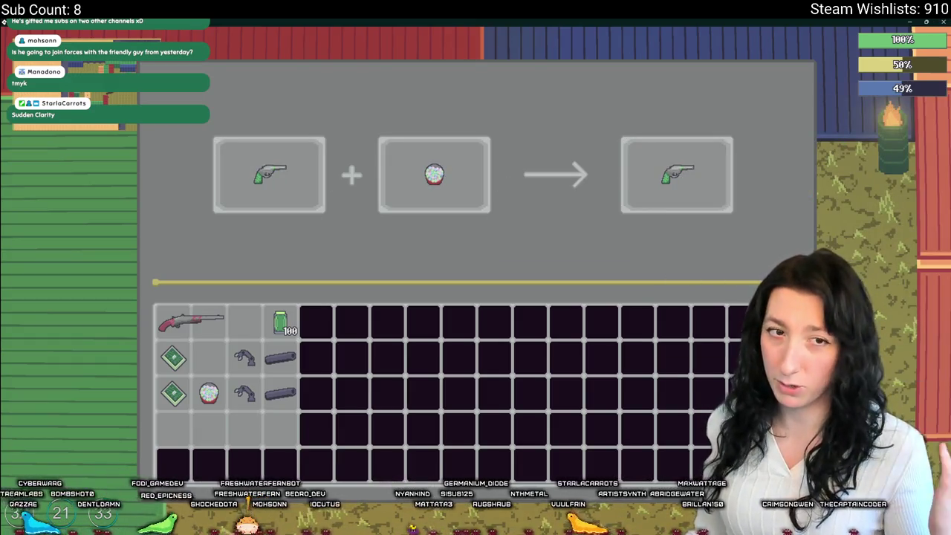
key(alt+Tab)
Step: Start an else branch after the result check's closing brace on line 121
key(Up)
key(Up)
key(Up)
scroll(315, 176, up, 2)
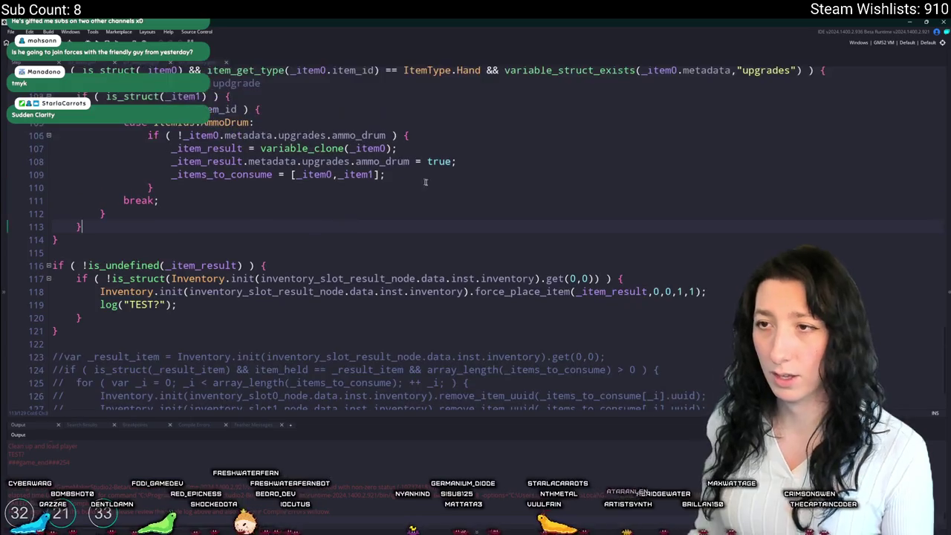
scroll(367, 116, up, 2)
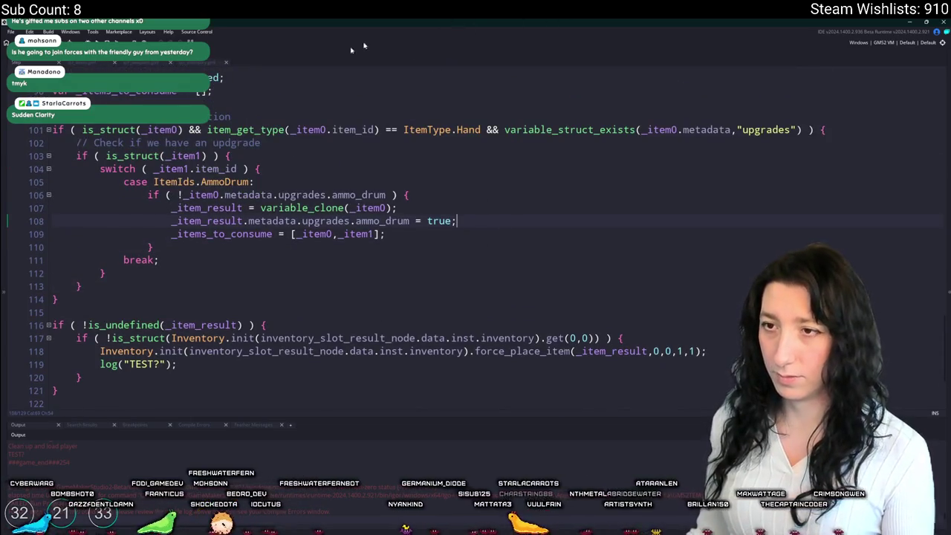
scroll(594, 292, down, 3)
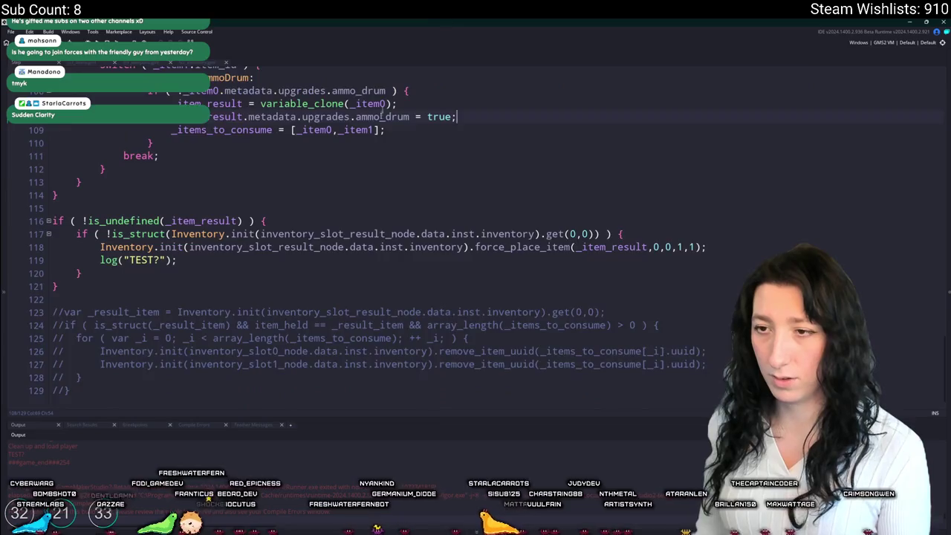
scroll(594, 292, up, 2)
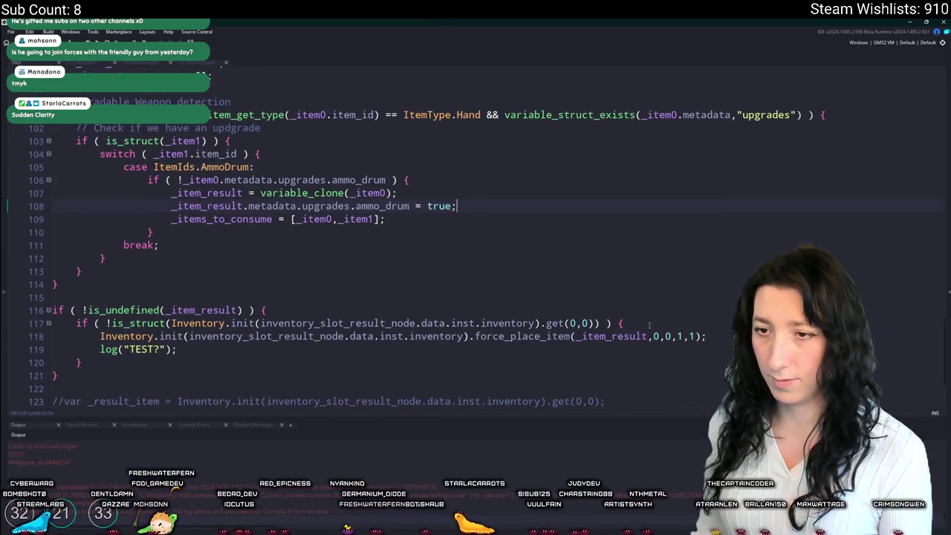
scroll(649, 325, down, 4)
scroll(328, 70, up, 5)
scroll(328, 69, down, 2)
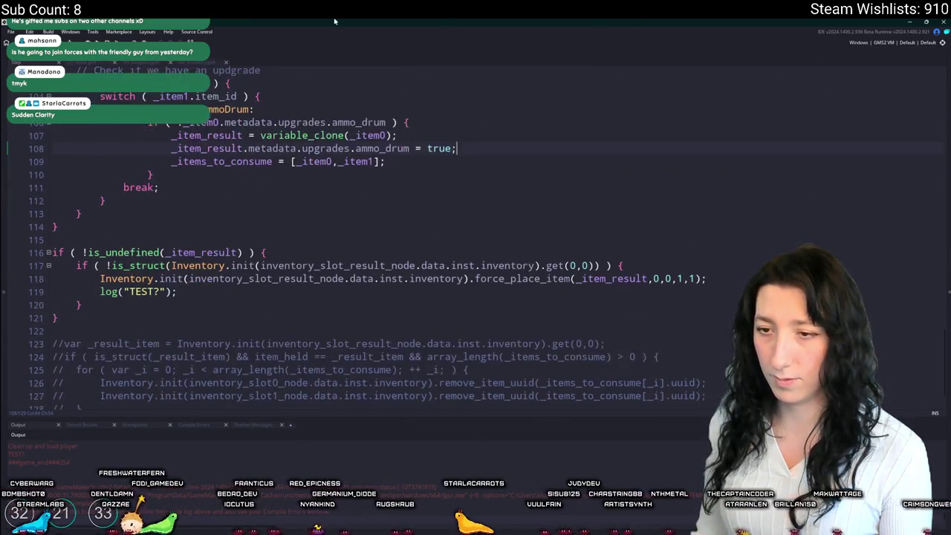
click(181, 298)
click(147, 320)
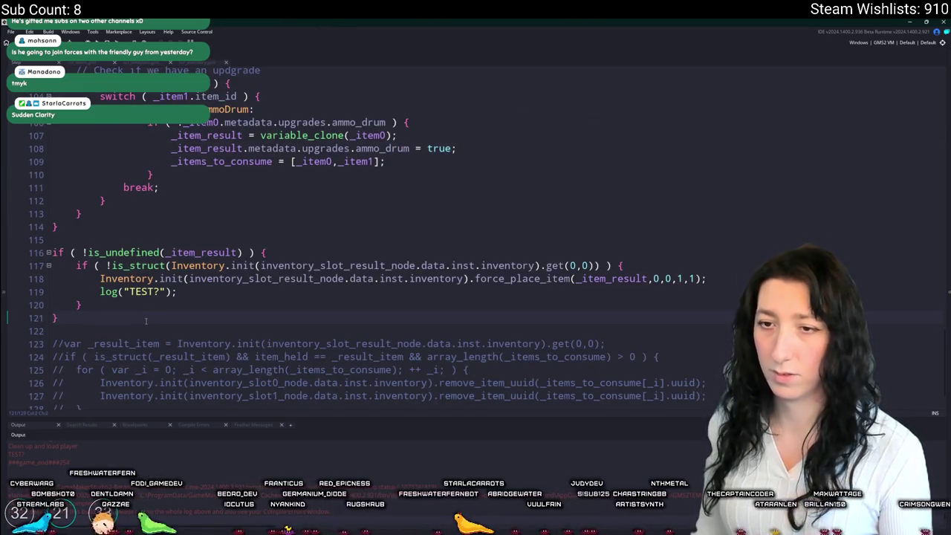
text( else {)
key(Return)
Step: Fill the else branch with a force_place_item(-1,0,0,1,1) call and save the script
scroll(317, 293, down, 2)
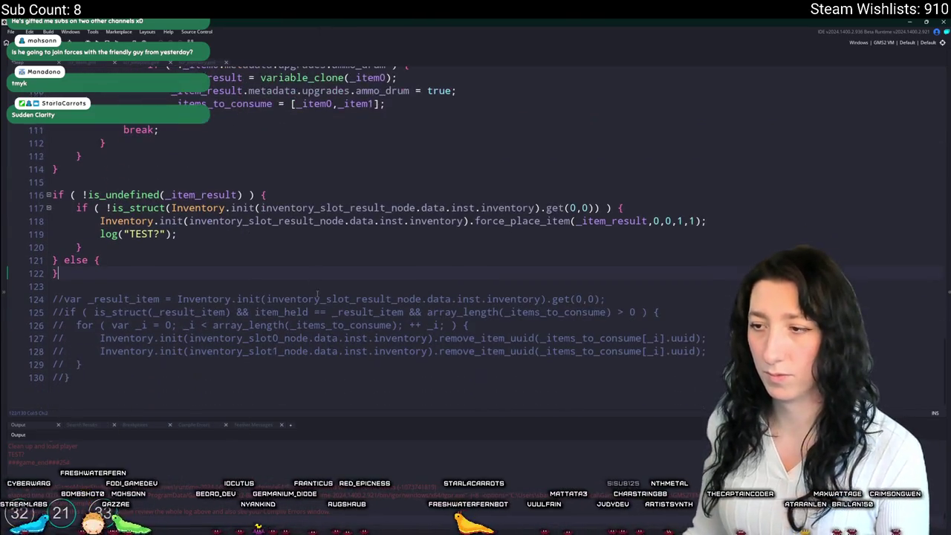
click(584, 227)
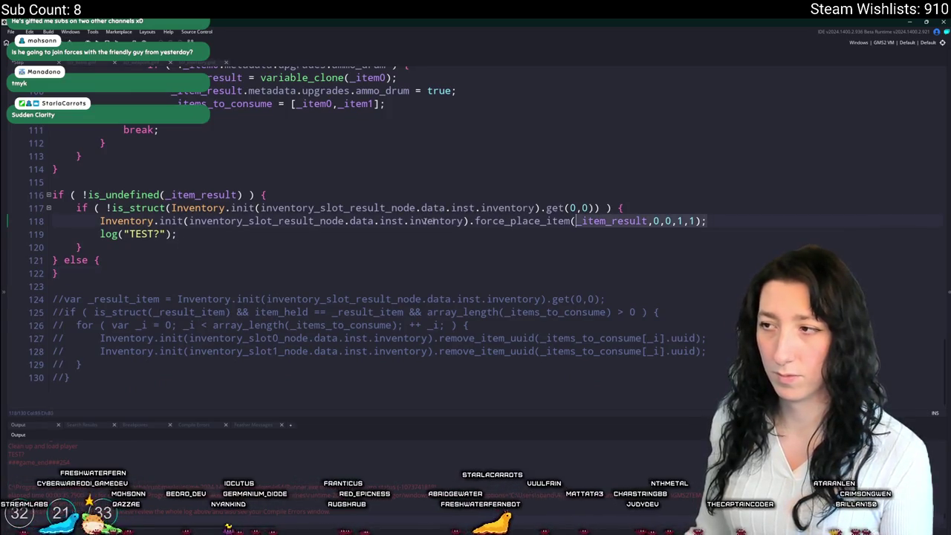
click(100, 220)
click(118, 267)
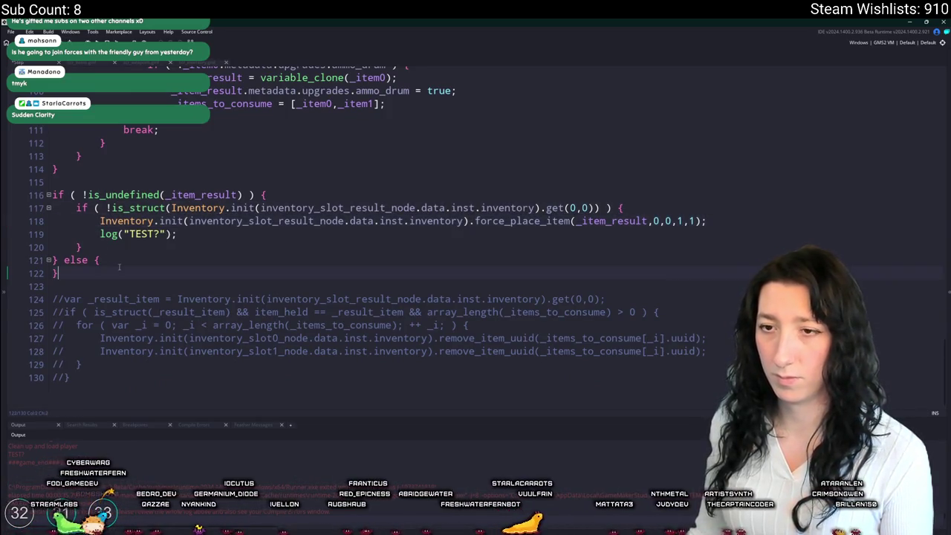
click(133, 260)
key(Return)
key(ctrl+v)
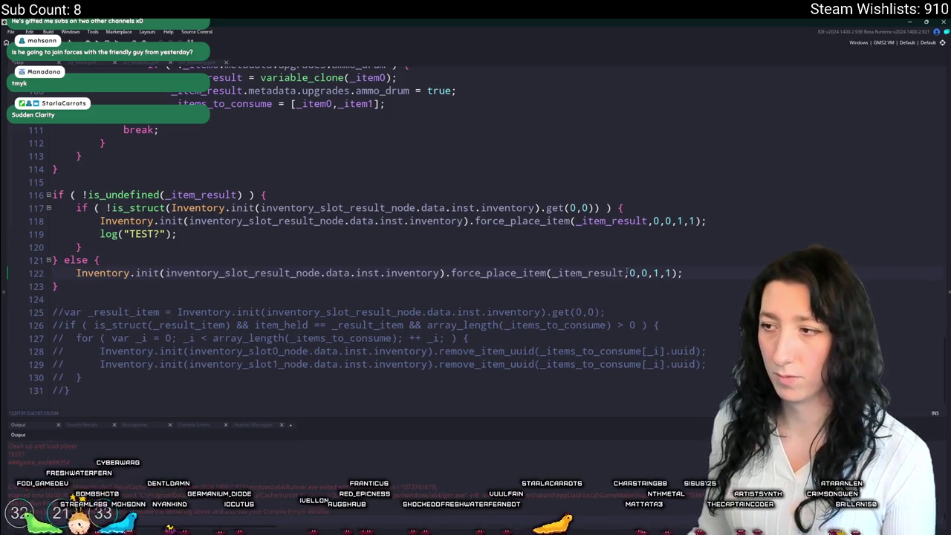
double_click(601, 273)
text(-1)
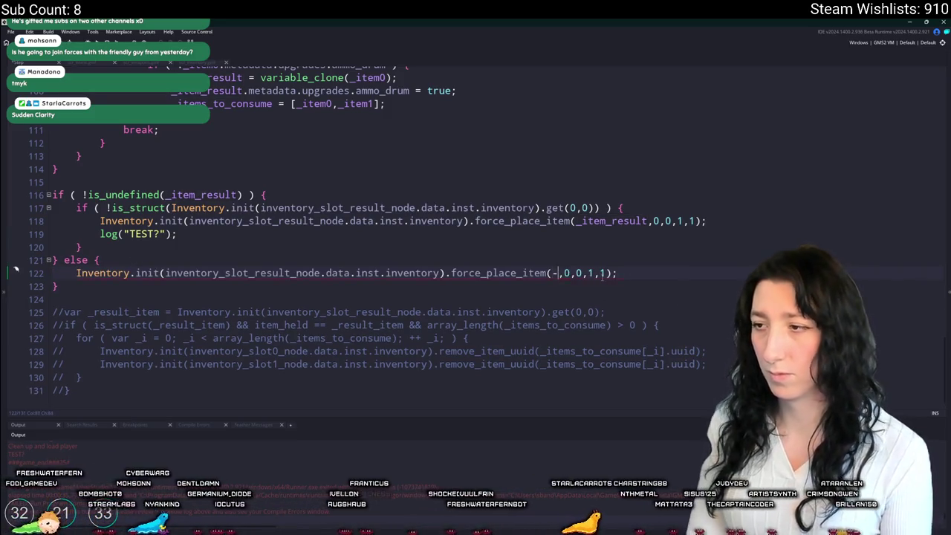
key(ctrl+s)
key(ctrl+z)
key(ctrl+z)
key(ctrl+z)
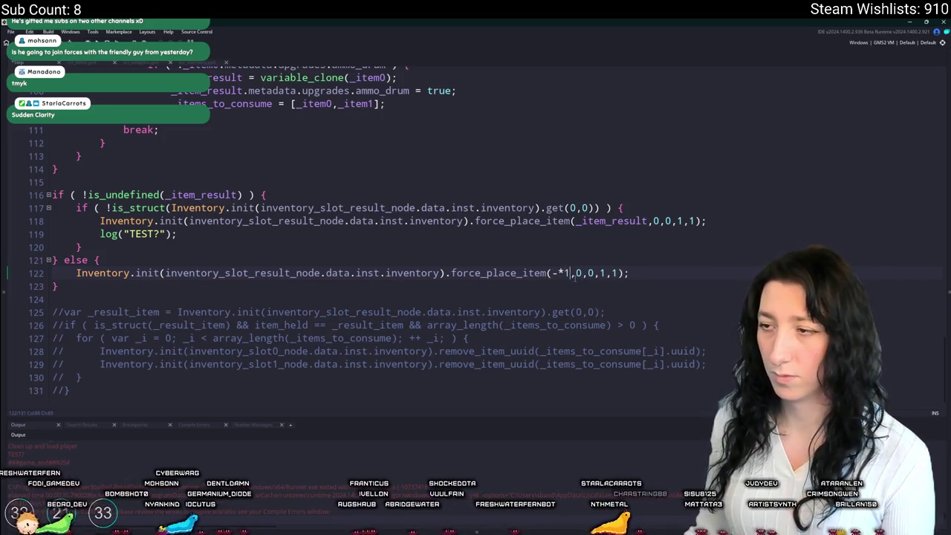
text(-1)
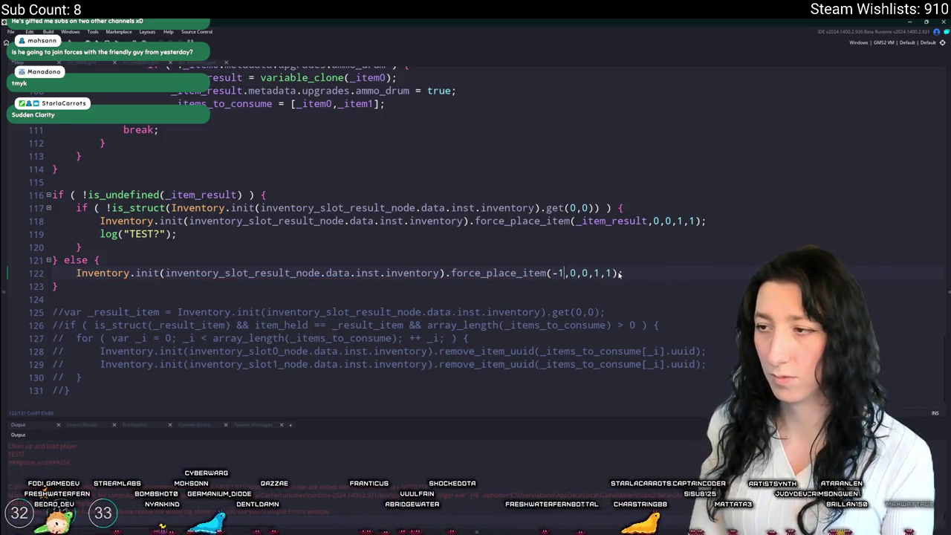
Step: Delete the log("TEST?") line
scroll(619, 273, up, 4)
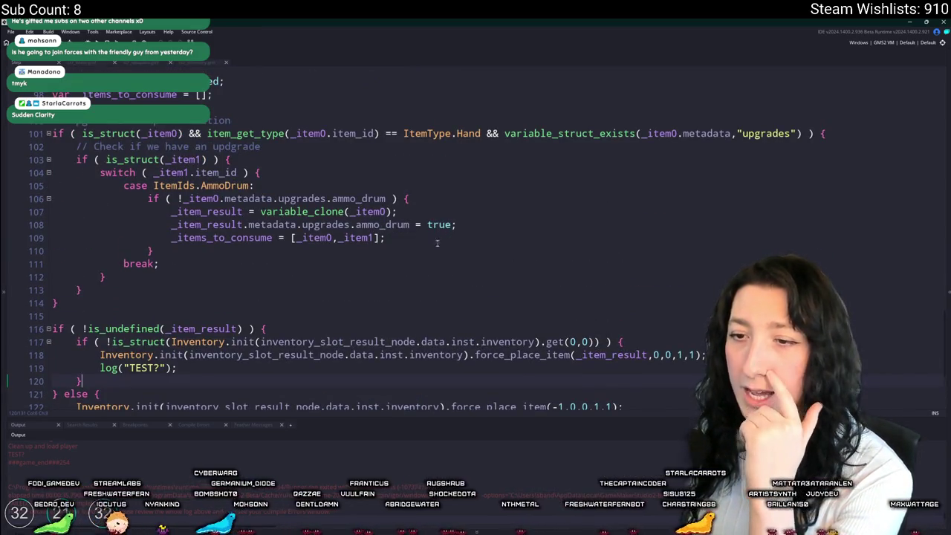
scroll(437, 241, down, 1)
click(71, 325)
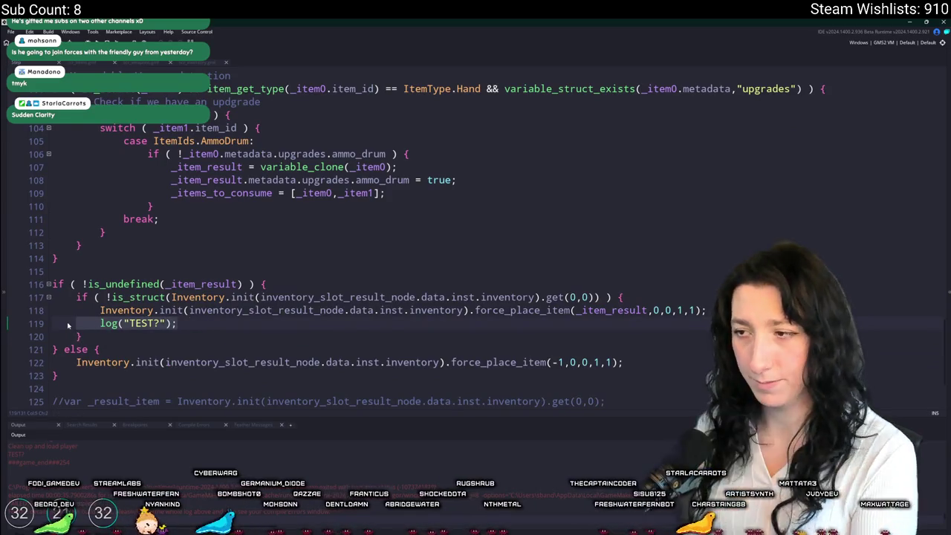
key(shift+End)
key(BackSpace)
key(BackSpace)
key(BackSpace)
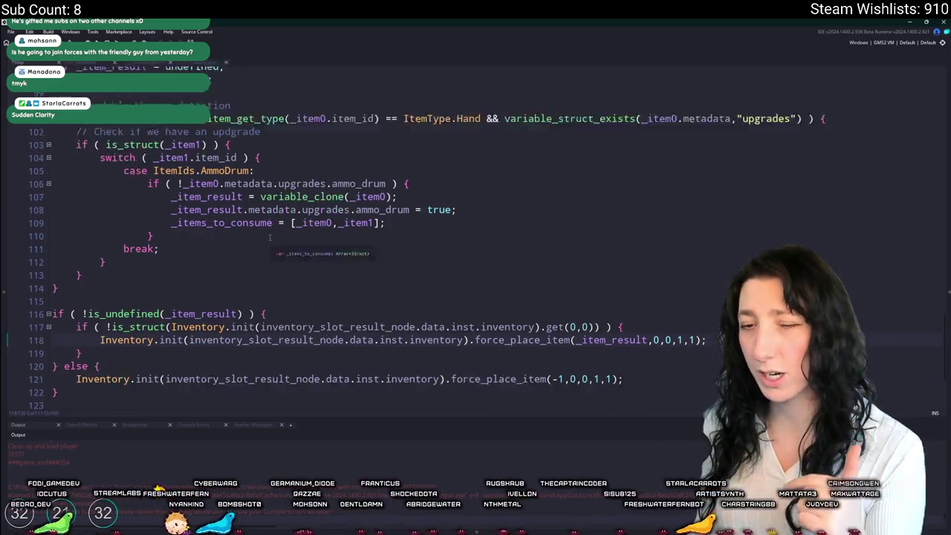
Step: Add _item_result.uuid = uuid_generate(); after line 108 in the ammo drum branch
scroll(328, 281, up, 1)
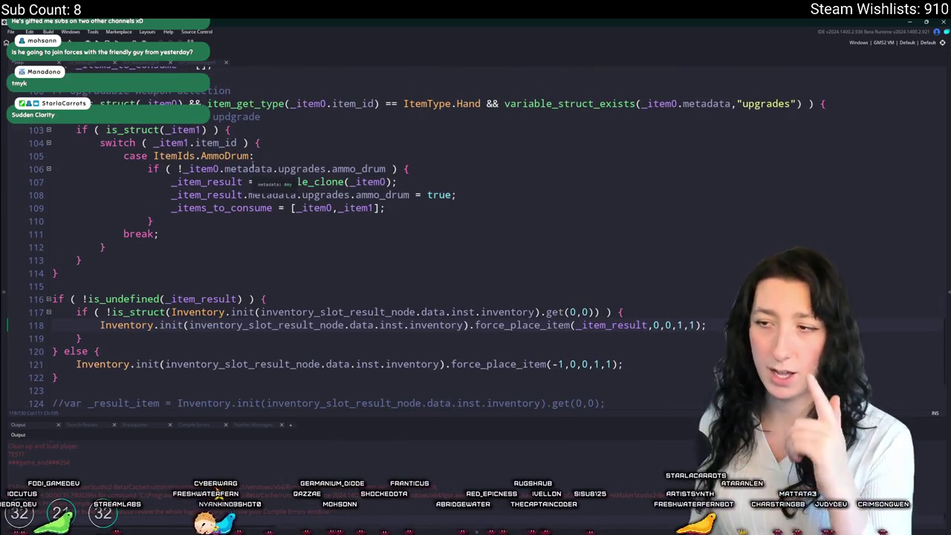
double_click(237, 183)
key(ctrl+c)
click(459, 195)
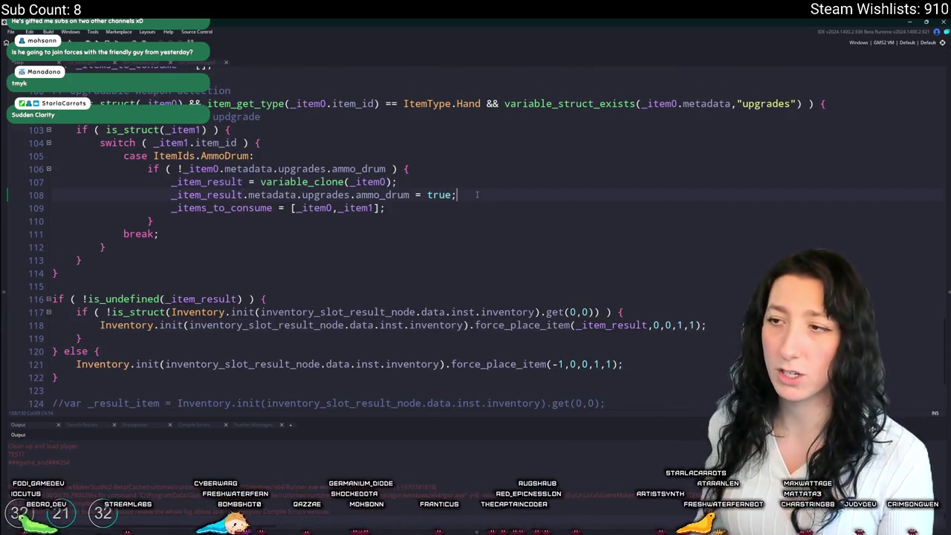
key(Return)
key(ctrl+v)
text(uuid = uui)
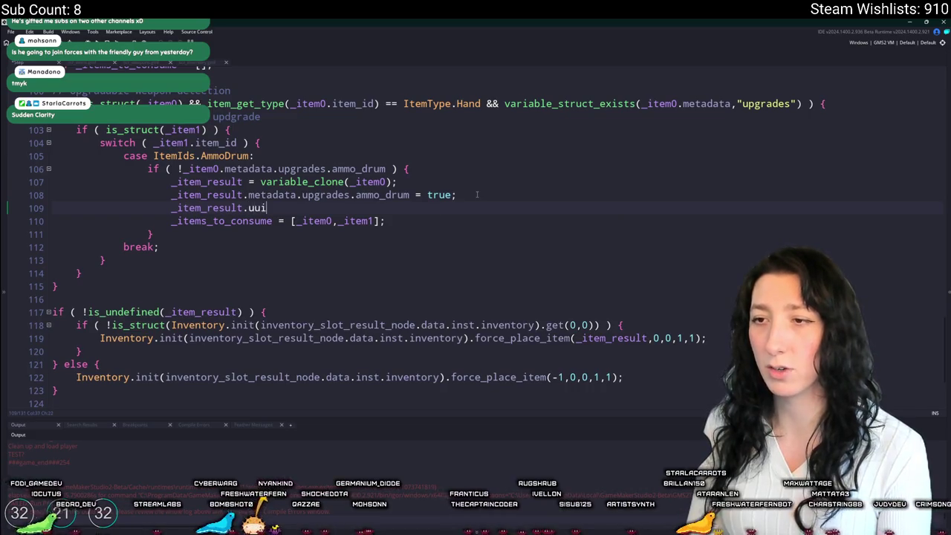
key(BackSpace)
key(BackSpace)
key(BackSpace)
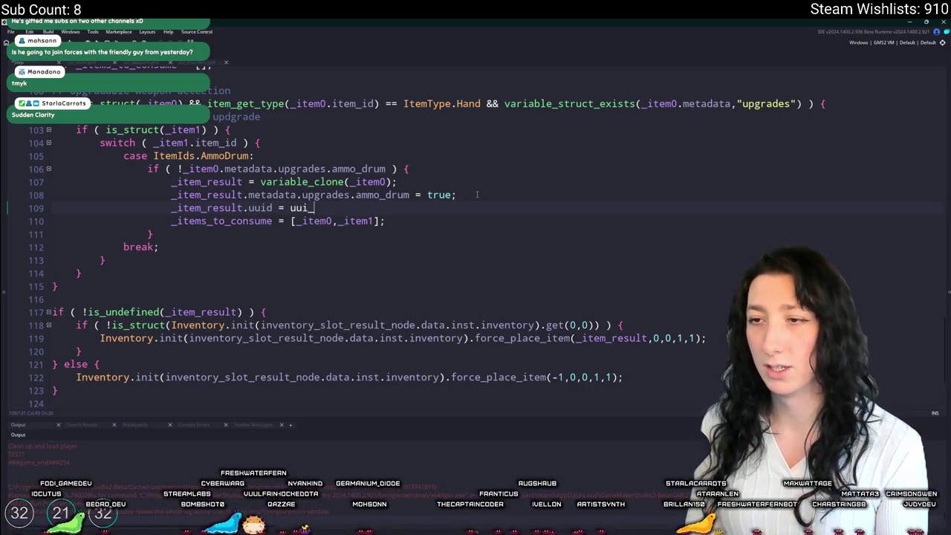
key(BackSpace)
text(d_)
key(Return)
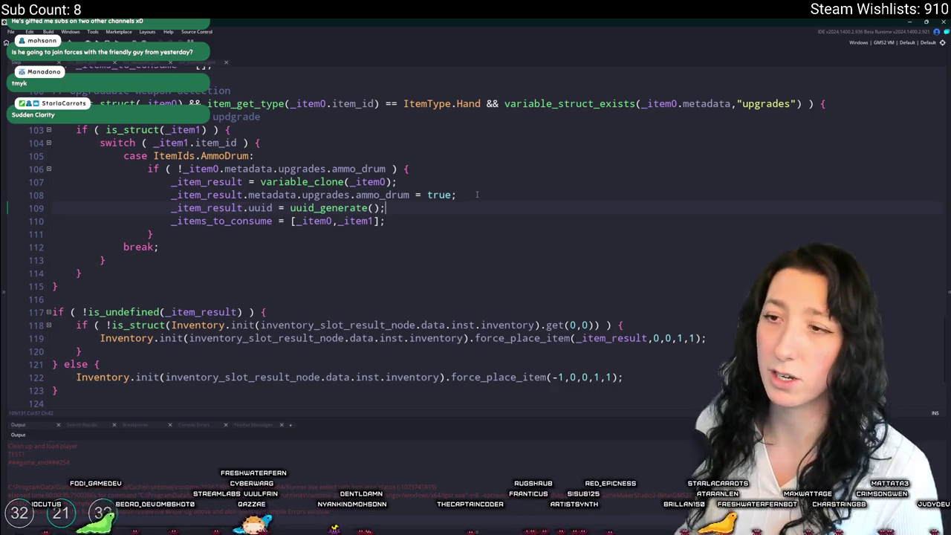
scroll(374, 217, down, 1)
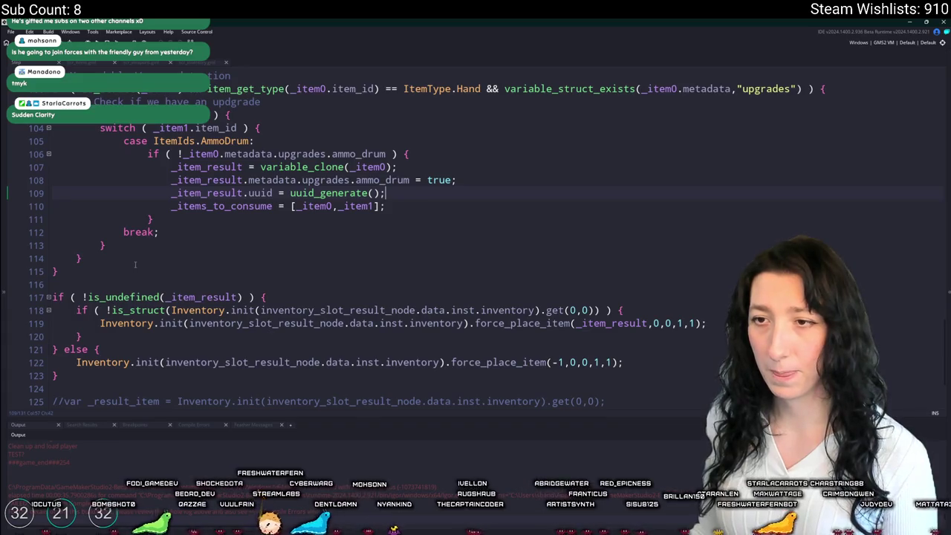
drag(156, 243, 121, 139)
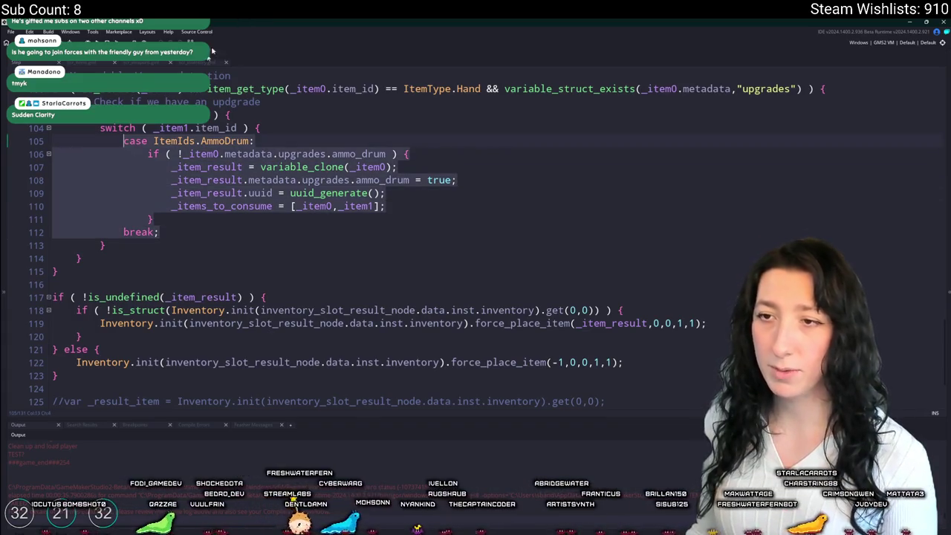
Step: Duplicate the AmmoDrum case as a BarrelExtender case using barrel_extender, then duplicate it again
key(ctrl+d)
key(Return)
click(224, 271)
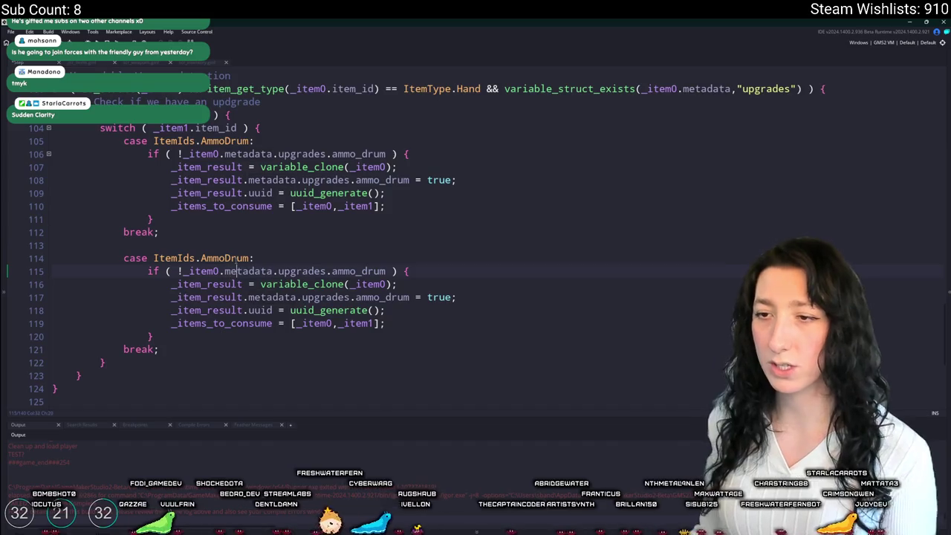
double_click(228, 259)
text(Bar)
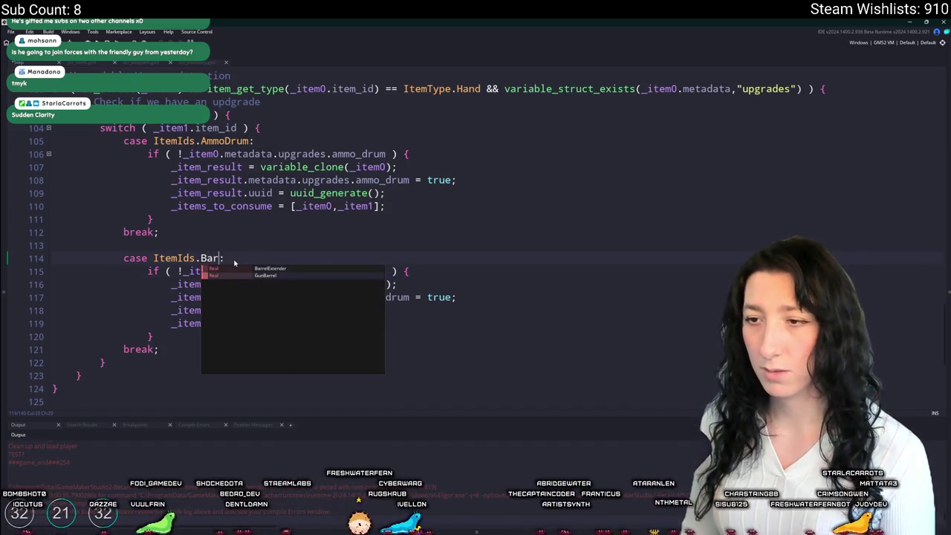
key(Return)
double_click(379, 298)
text(barrel_exten)
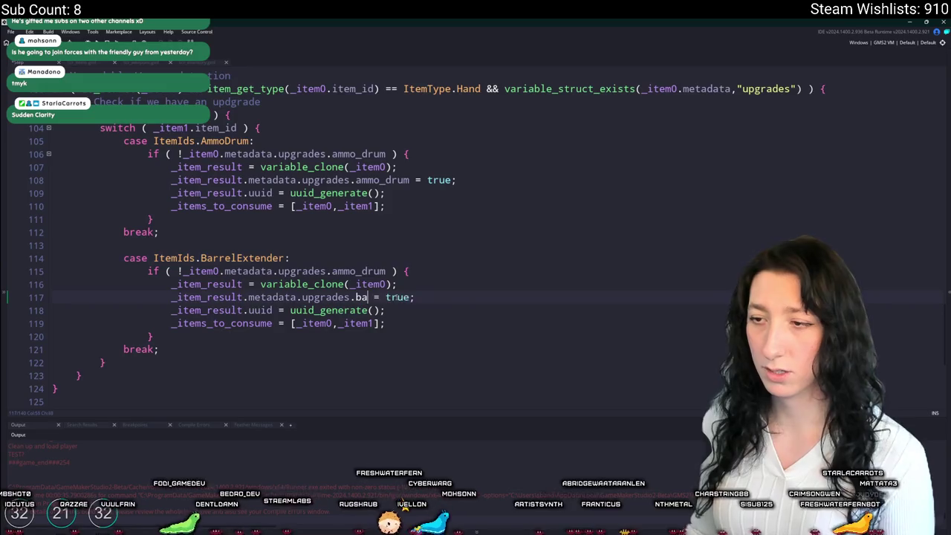
text(der)
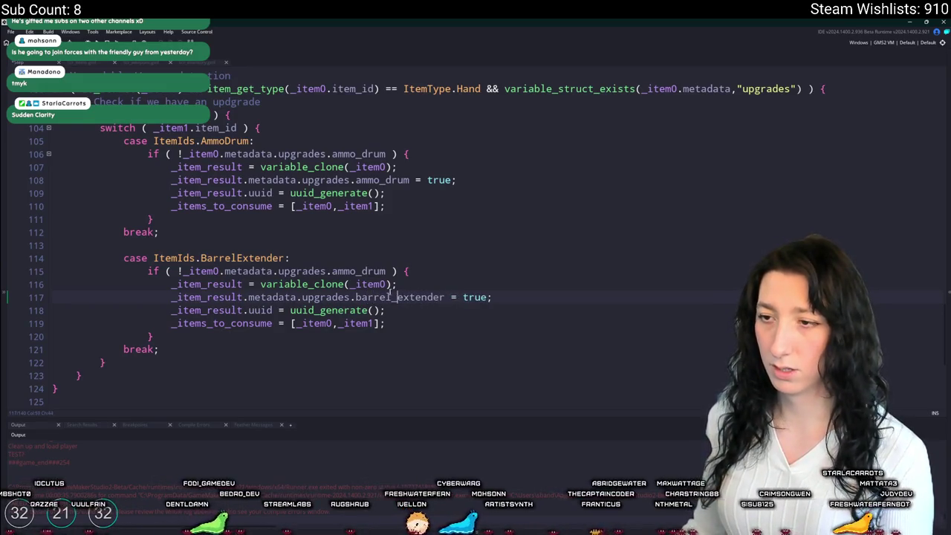
double_click(401, 297)
key(ctrl+c)
scroll(402, 297, down, 2)
double_click(356, 211)
key(ctrl+v)
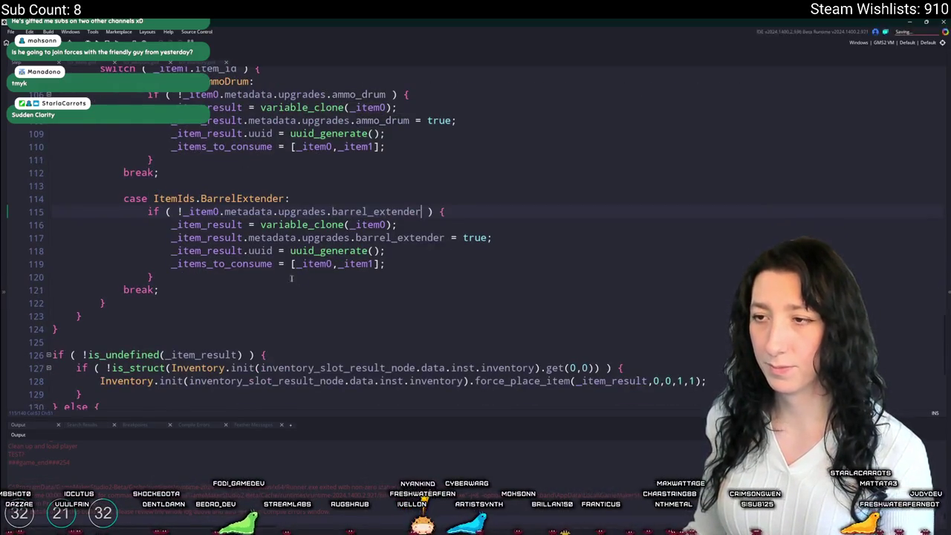
drag(185, 287, 170, 187)
key(ctrl+d)
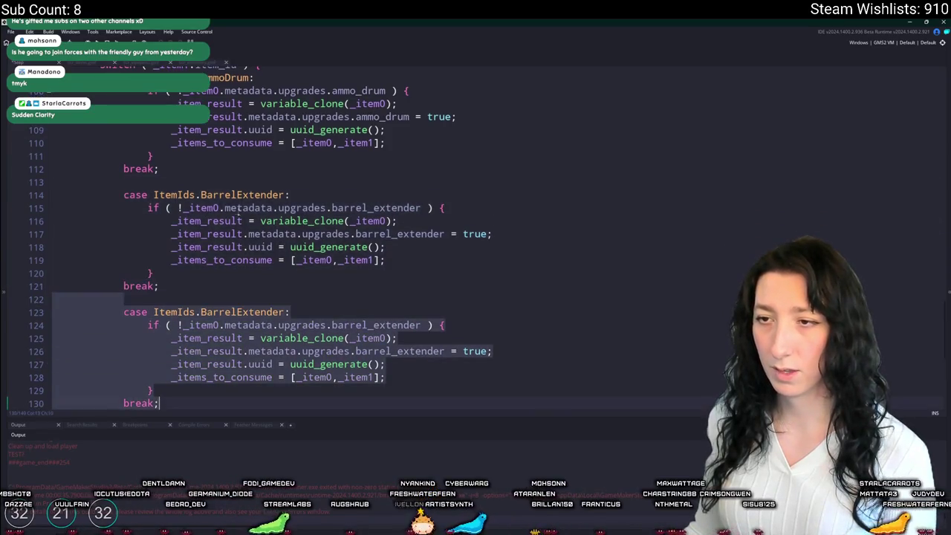
Step: Move the uuid_generate() line into the is_struct result block, removing it from both cases
scroll(327, 223, down, 4)
click(367, 214)
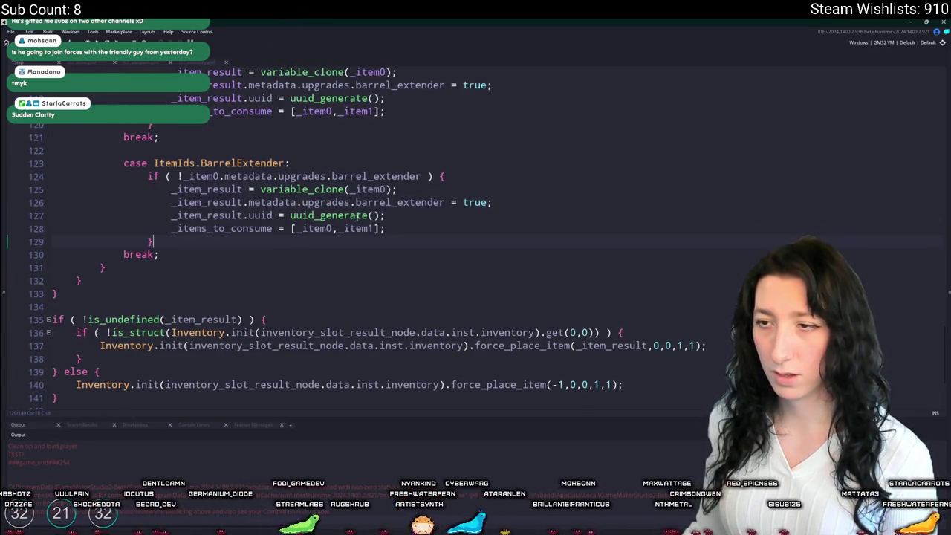
click(171, 214)
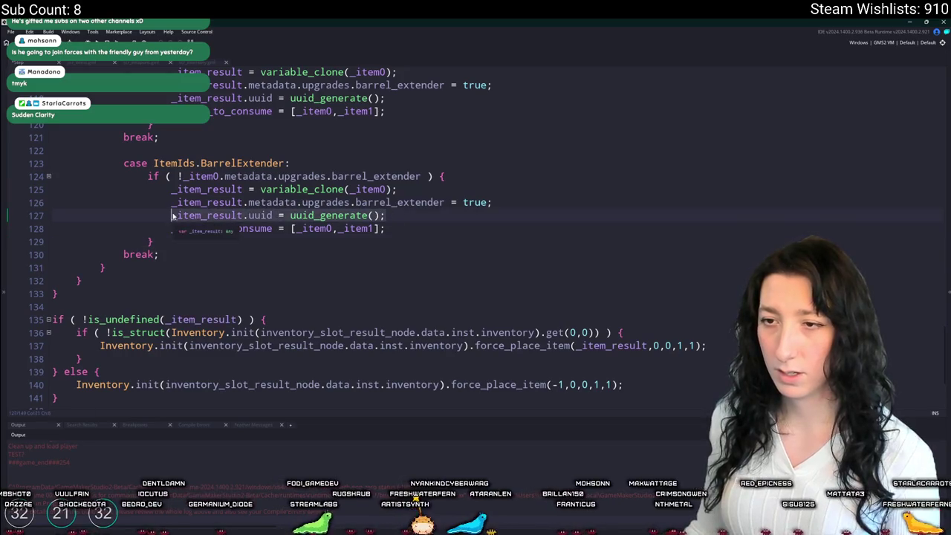
click(644, 333)
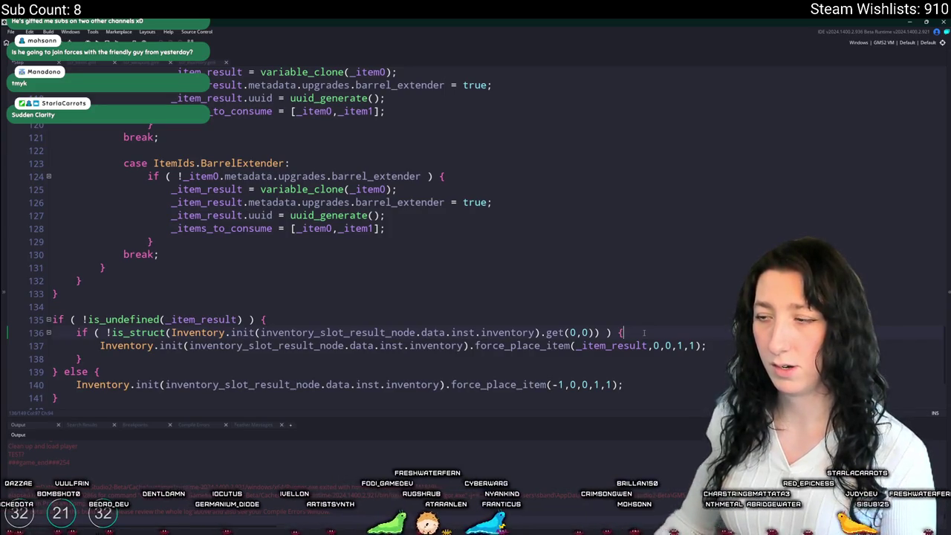
key(Return)
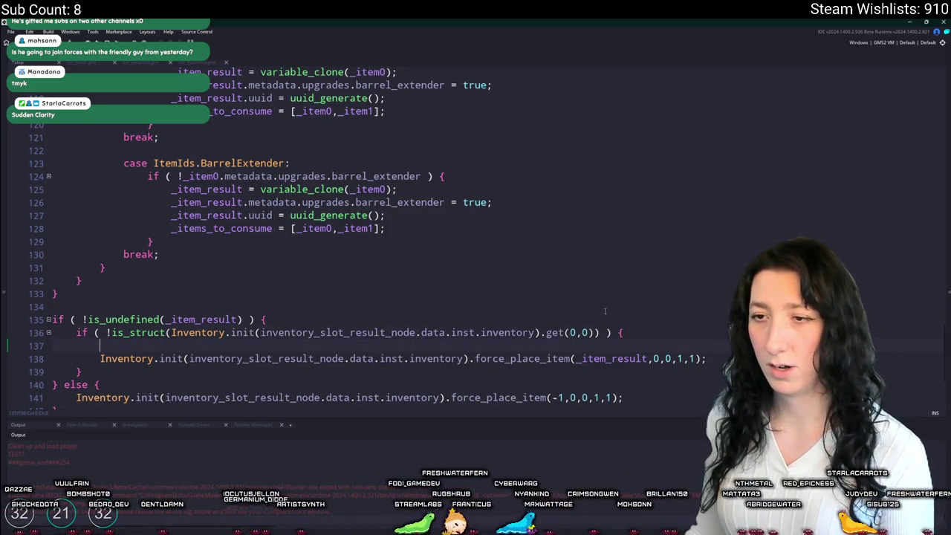
key(ctrl+v)
click(493, 202)
key(shift+Down)
key(Delete)
scroll(493, 193, up, 2)
click(493, 114)
key(shift+Down)
key(Delete)
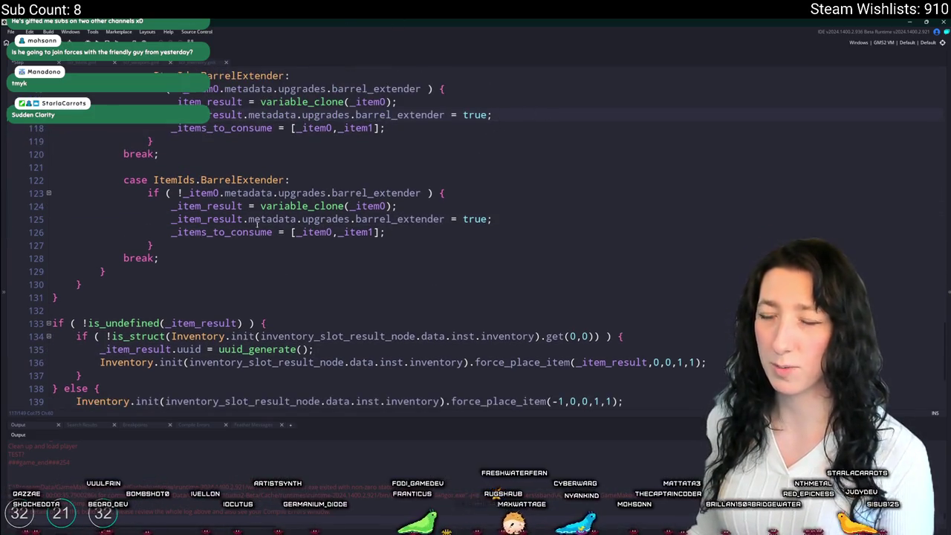
Step: Rename the second copy to a SpeedReloader case checking and setting speed_reloader
drag(161, 253, 123, 166)
scroll(245, 209, up, 3)
scroll(244, 209, down, 1)
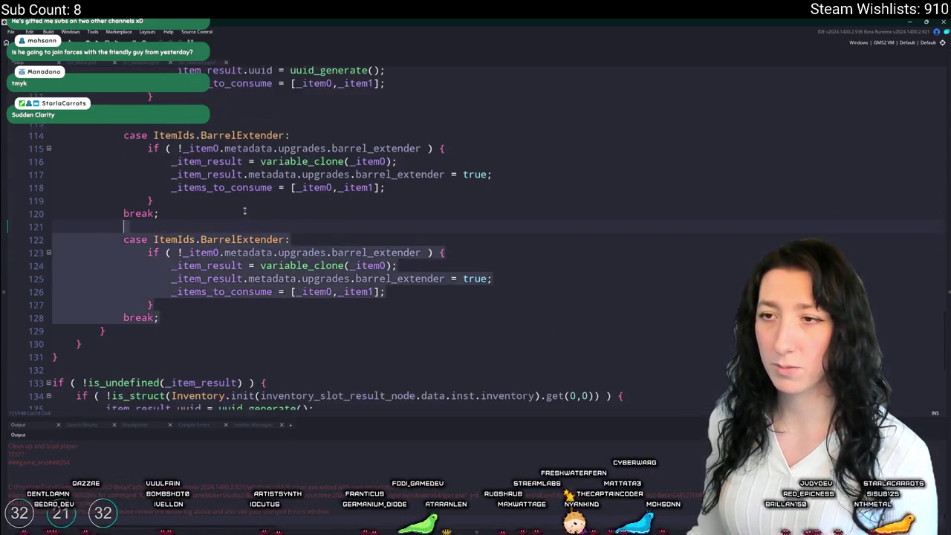
scroll(244, 209, up, 3)
double_click(250, 371)
scroll(250, 325, down, 2)
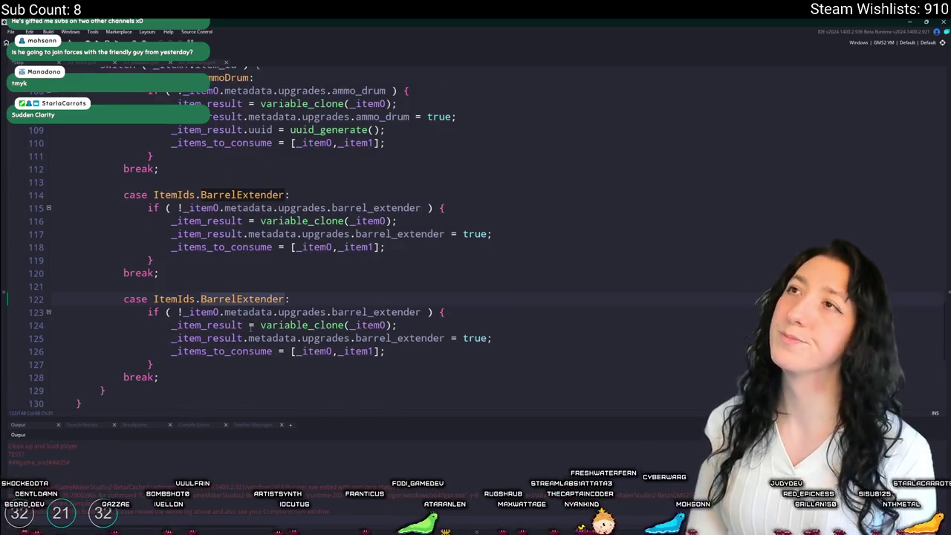
key(BackSpace)
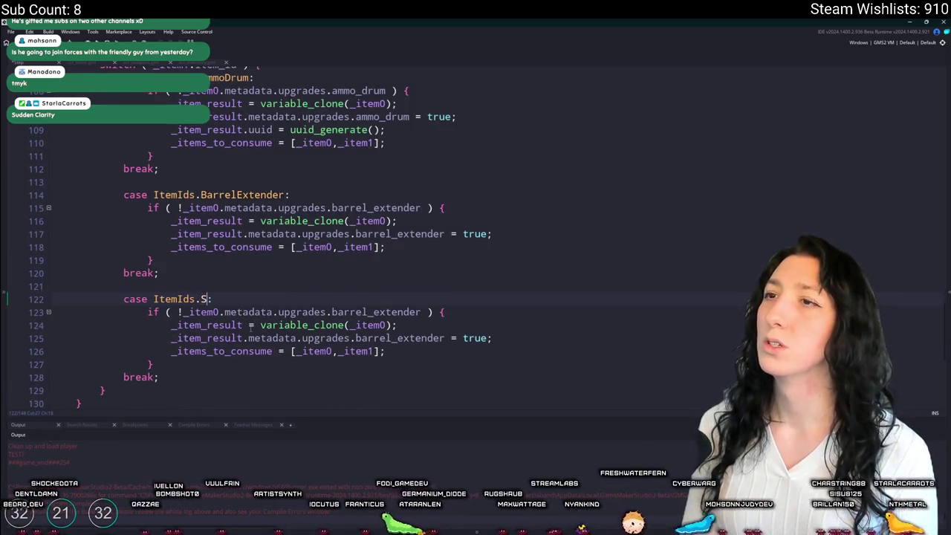
text(SpeedReloader)
double_click(359, 313)
text(speed_reloa)
text(der)
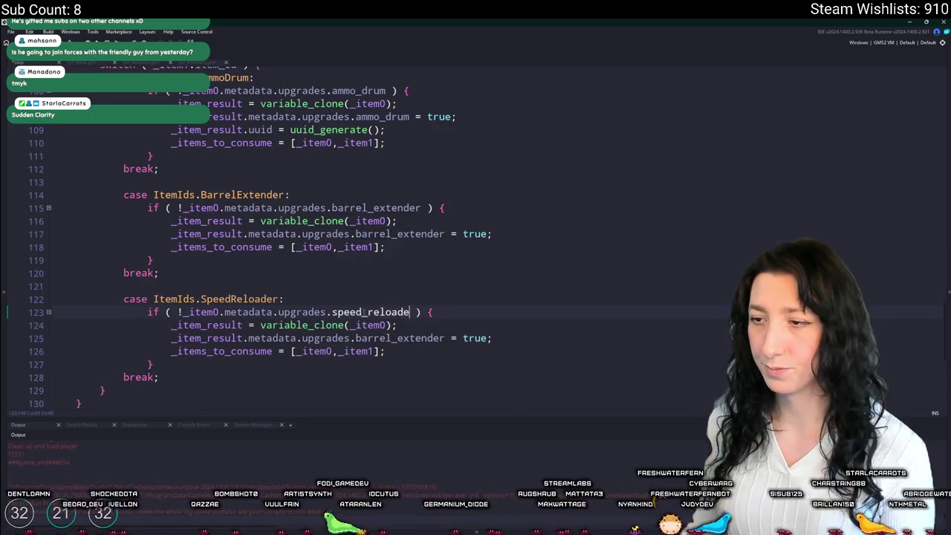
double_click(372, 312)
key(ctrl+c)
double_click(399, 338)
key(ctrl+v)
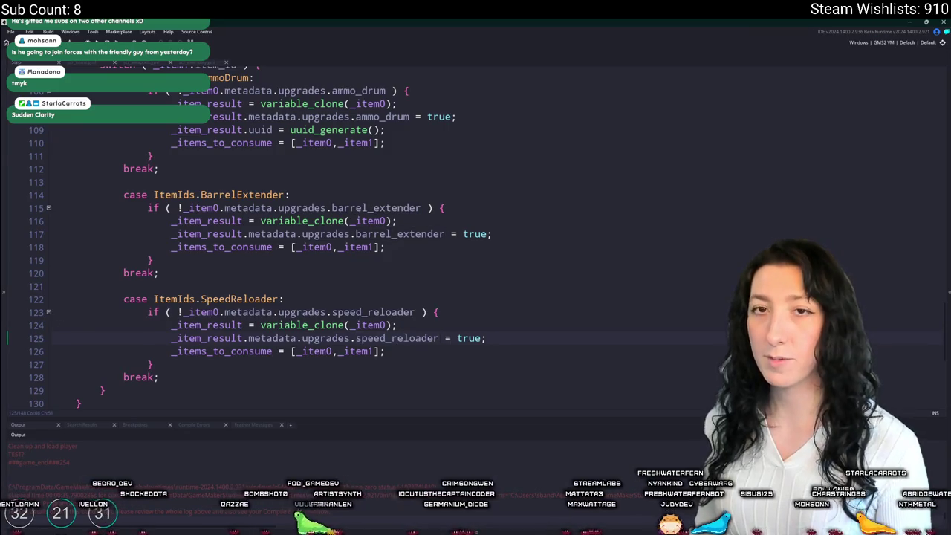
Step: Duplicate the SpeedReloader case as a GumEnhancer case using gum_enhancer
scroll(214, 338, down, 1)
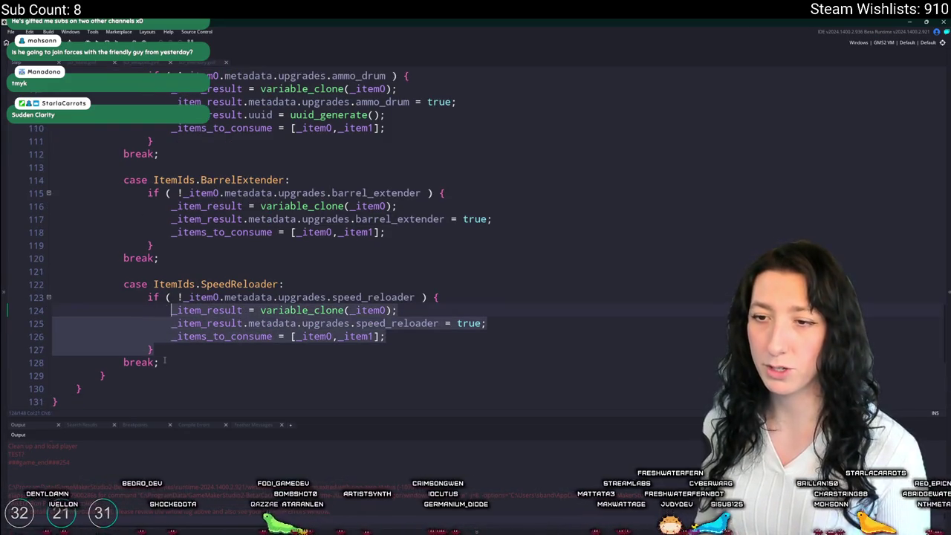
mouse_move(158, 363)
mouse_down()
mouse_move(123, 284)
mouse_move(144, 278)
mouse_up()
key(ctrl+d)
scroll(145, 277, up, 3)
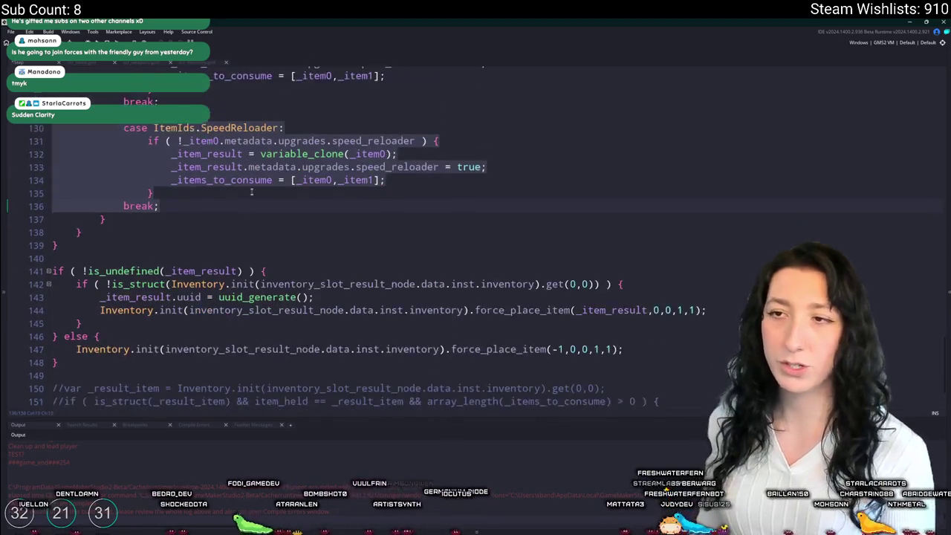
click(280, 261)
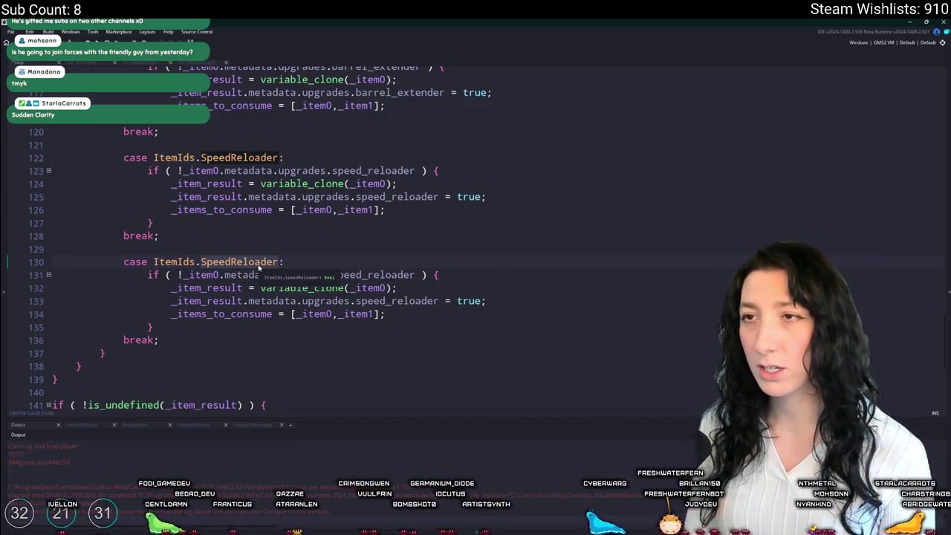
key(ctrl+BackSpace)
text(Gum)
key(Return)
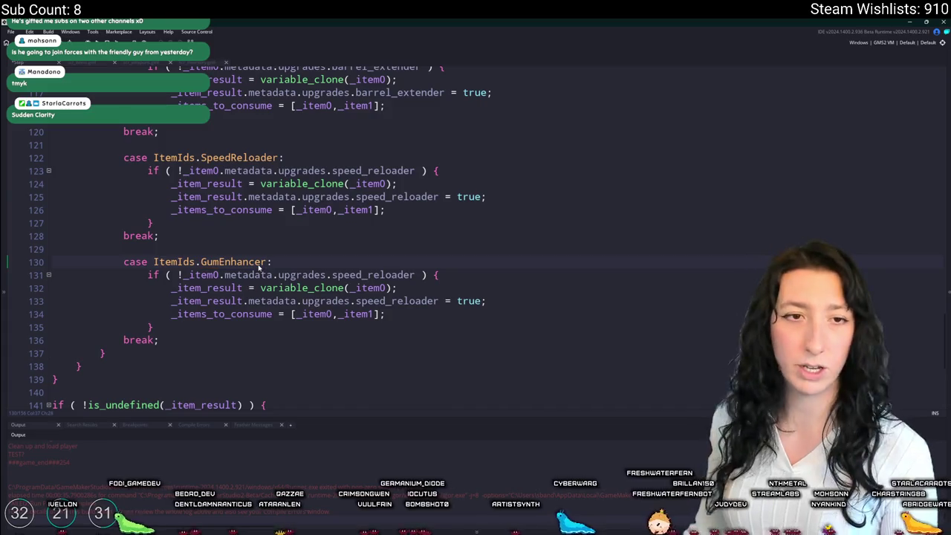
double_click(362, 275)
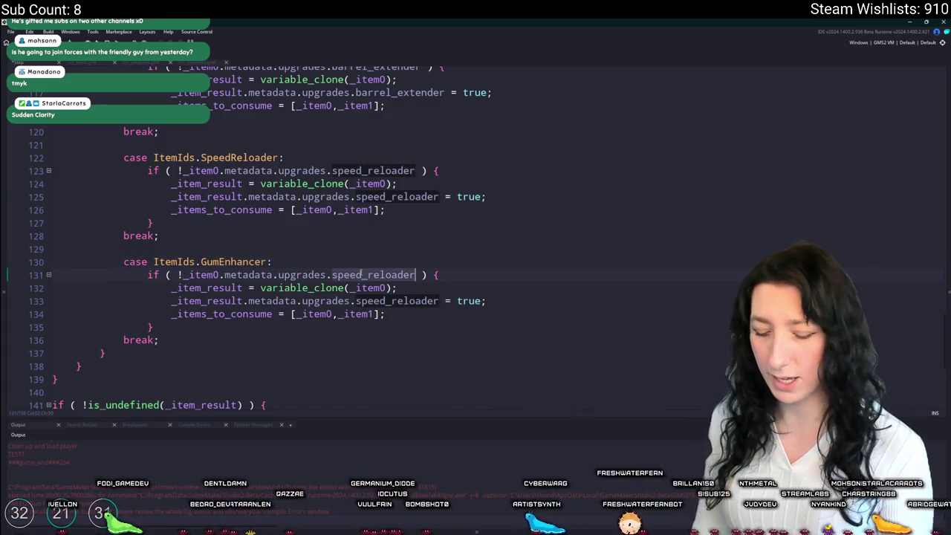
text(gum_enh)
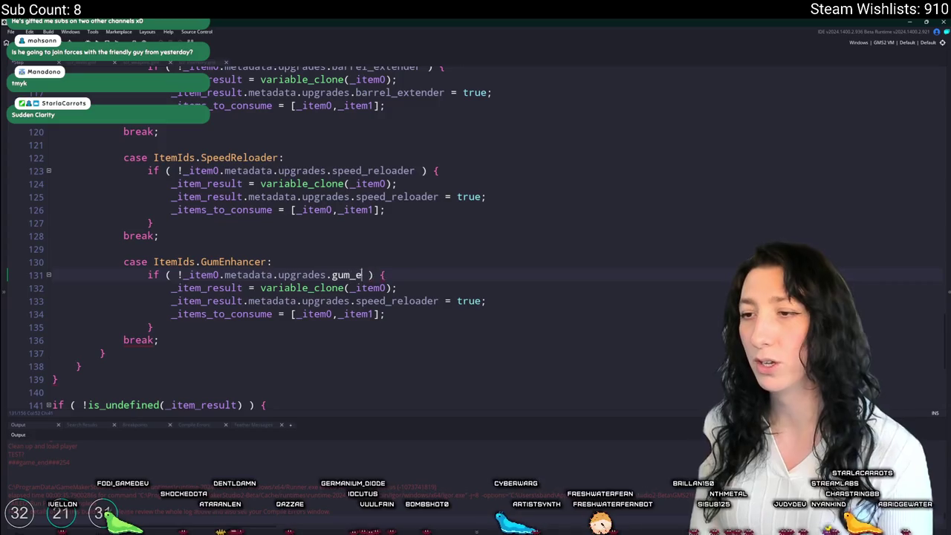
text(ancer)
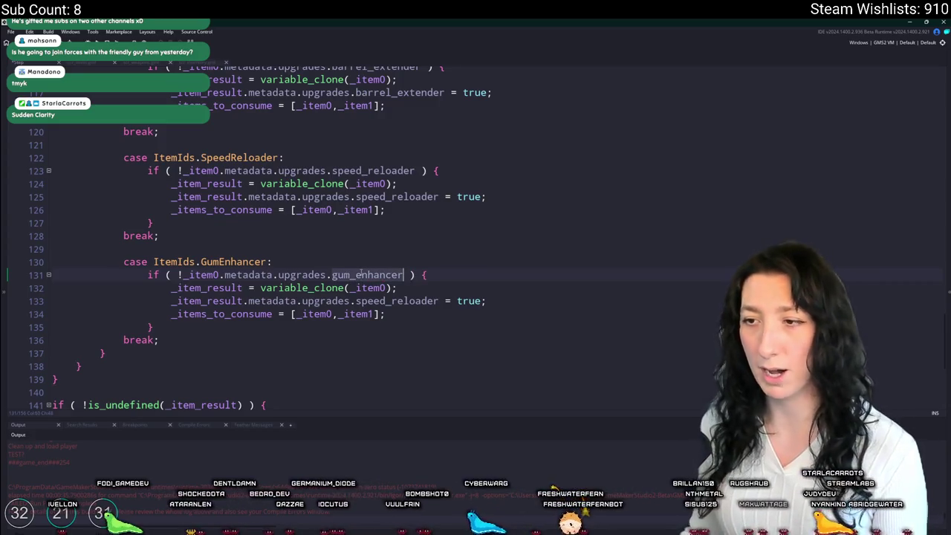
double_click(396, 301)
text(gum_enhancer)
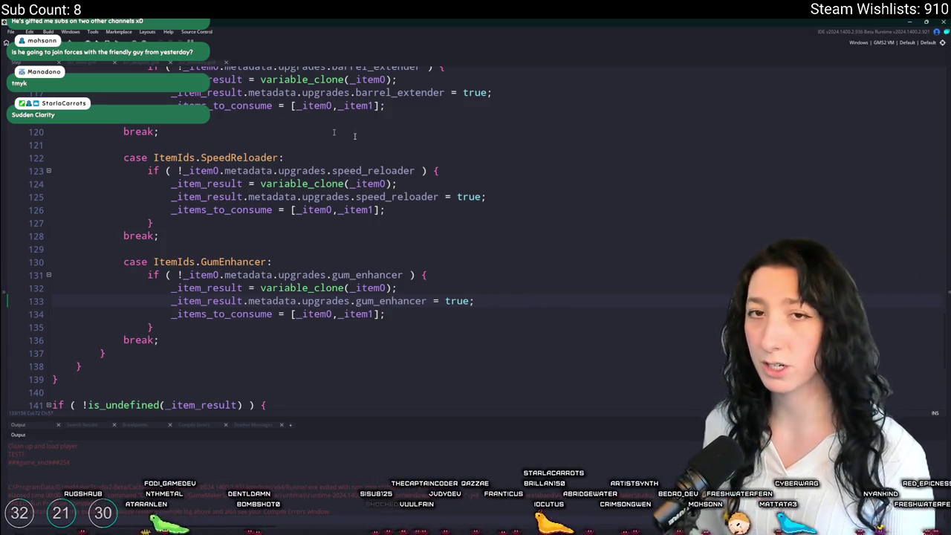
Step: Copy the block from '// Upgradeable Weapon detection' through the GumEnhancer case to the script's end
scroll(281, 123, up, 2)
scroll(329, 187, down, 3)
scroll(329, 187, up, 5)
scroll(319, 201, down, 6)
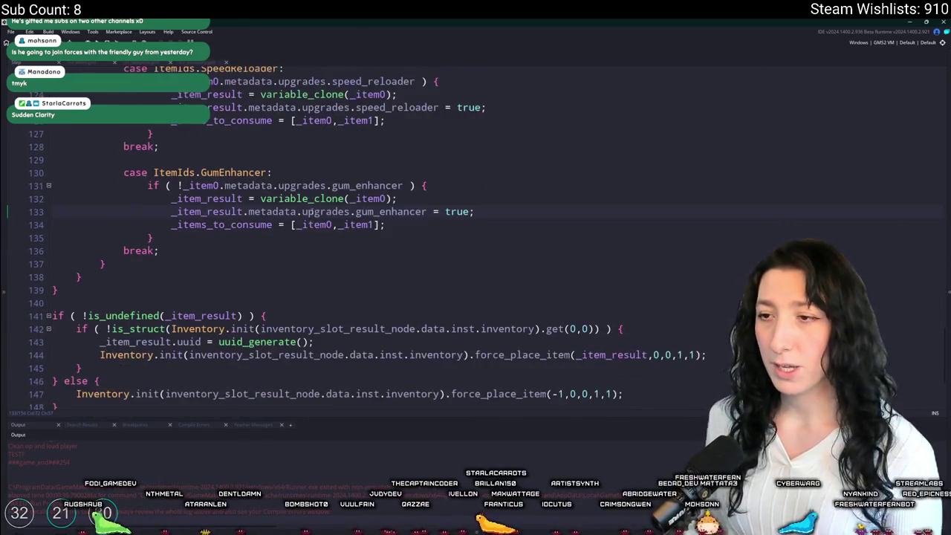
scroll(322, 136, down, 3)
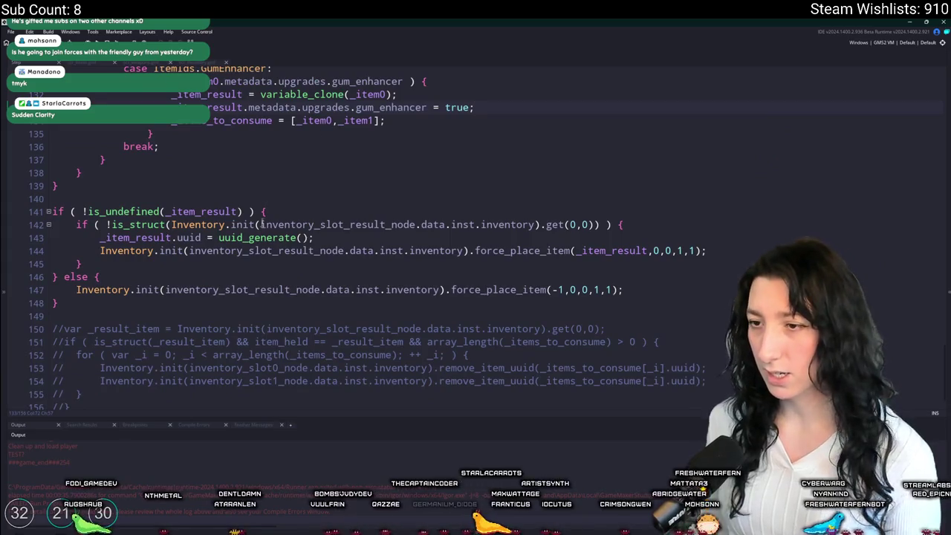
scroll(263, 213, up, 4)
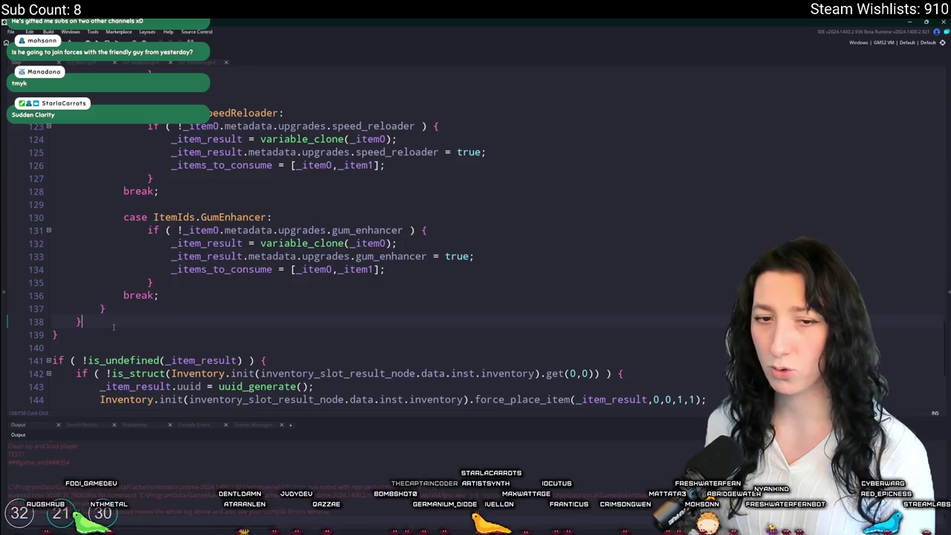
scroll(114, 327, up, 8)
scroll(222, 241, down, 4)
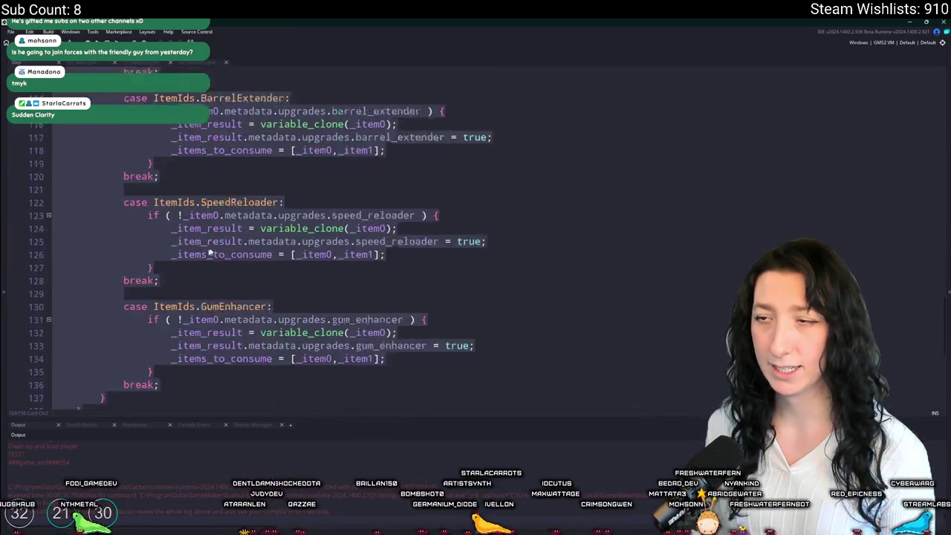
scroll(221, 241, down, 3)
mouse_move(160, 250)
mouse_down()
mouse_move(75, 89)
mouse_move(72, 163)
mouse_move(54, 199)
mouse_up()
key(ctrl+shift+End)
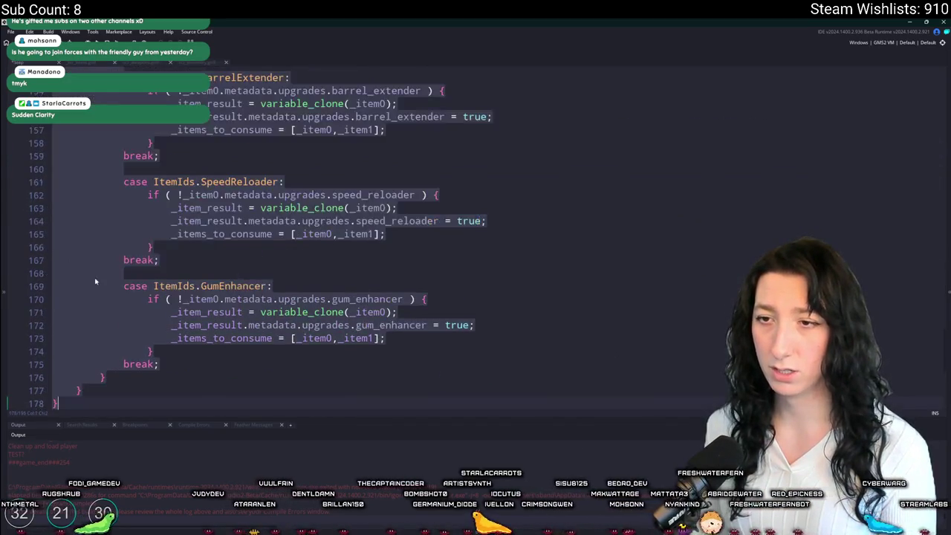
scroll(95, 281, up, 9)
click(95, 280)
scroll(158, 285, down, 2)
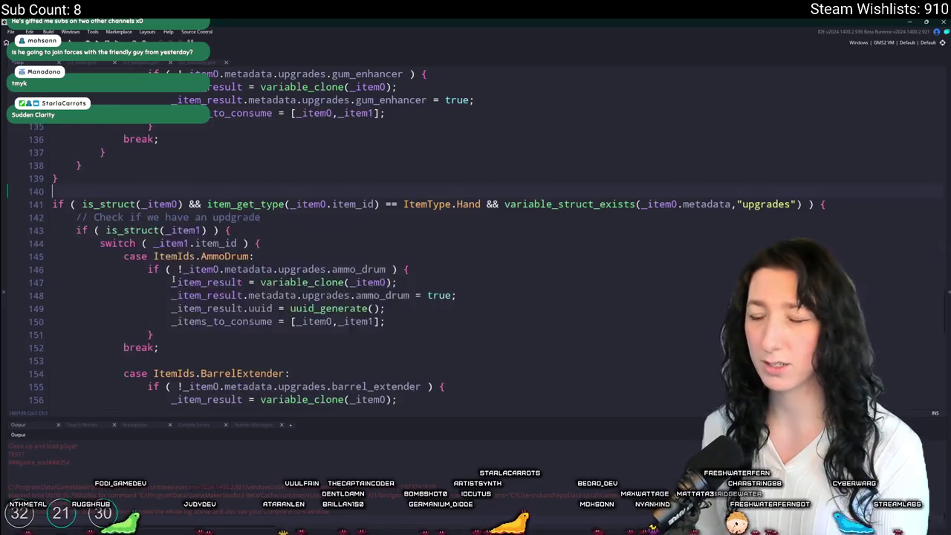
Step: Change the Hand and item_get_type checks to _item1, and the upgrade check and switch to _item0
click(176, 204)
key(BackSpace)
text(1)
key(Escape)
click(672, 204)
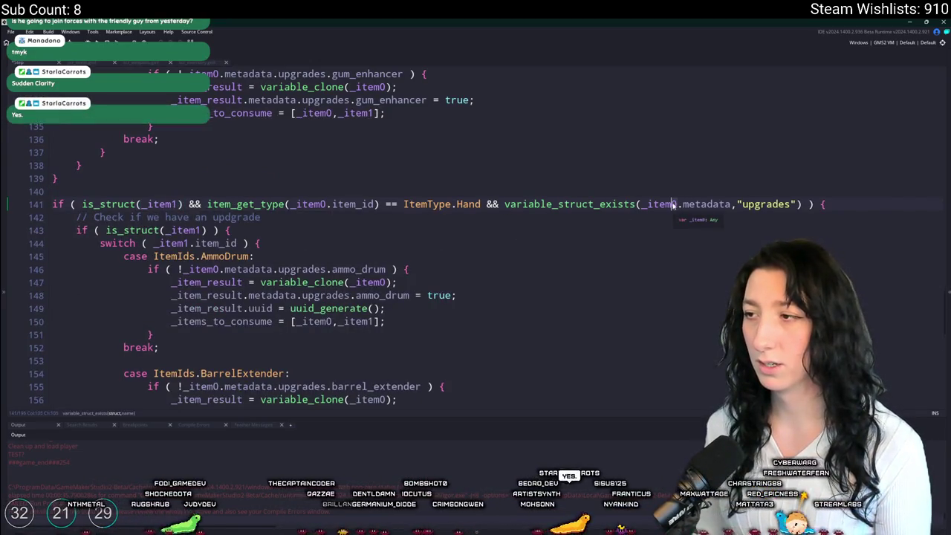
click(329, 204)
key(BackSpace)
text(1)
click(248, 243)
click(206, 230)
key(BackSpace)
text(0)
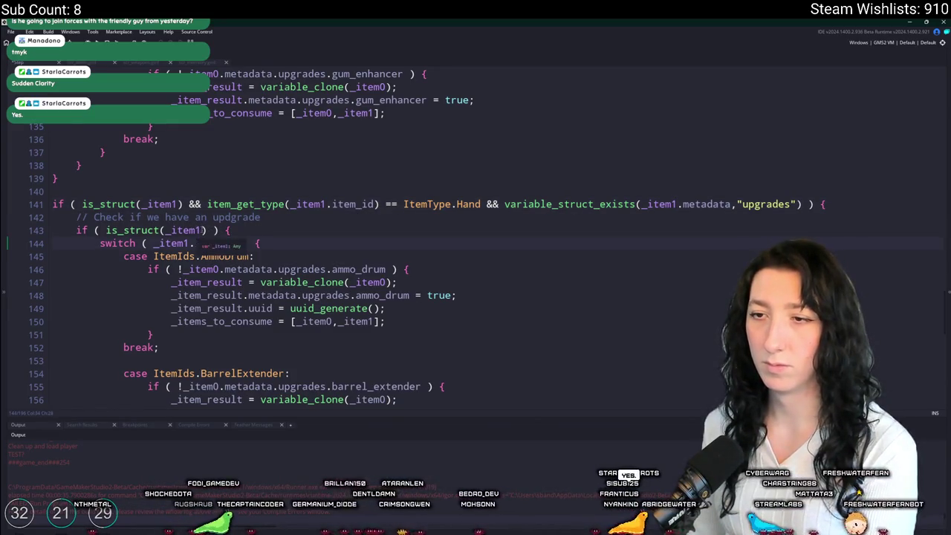
click(190, 243)
key(BackSpace)
text(0)
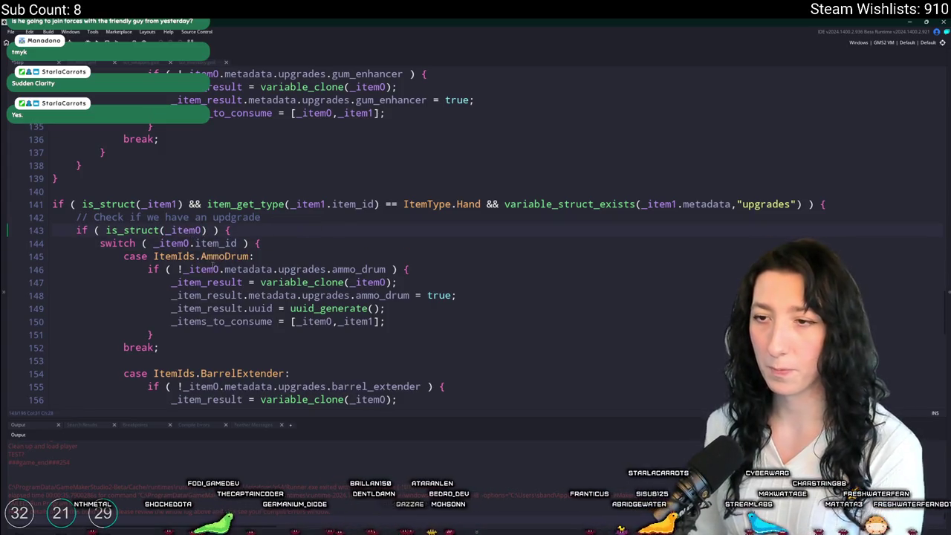
Step: Clone _item1 on lines 147 and 156, and check _item1 in the barrel extender case
scroll(309, 336, down, 2)
click(391, 234)
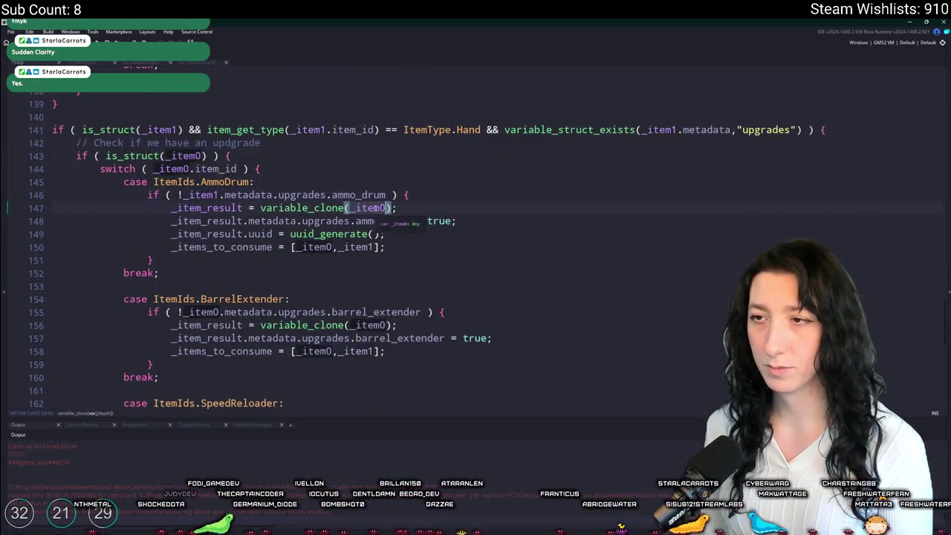
key(BackSpace)
text(1)
scroll(309, 336, down, 3)
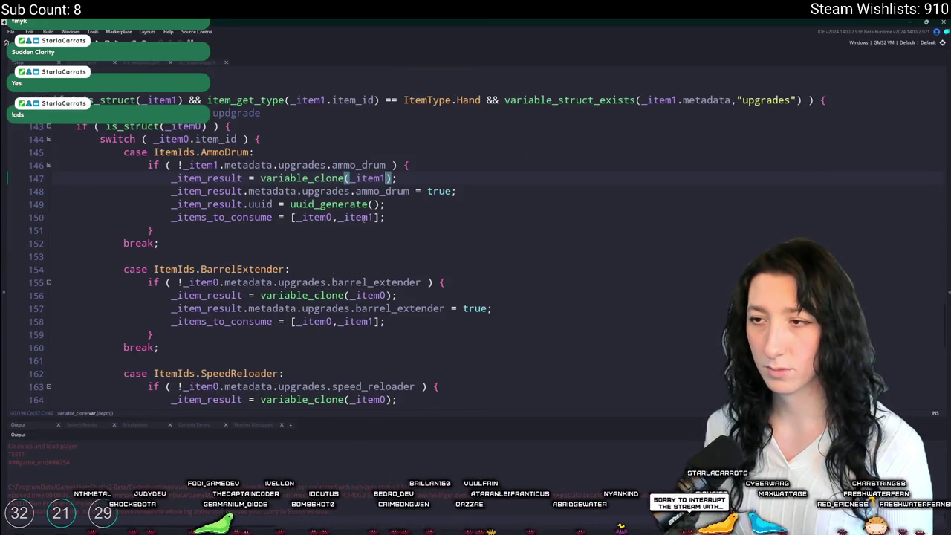
scroll(364, 216, down, 2)
key(Down)
key(Down)
key(Down)
key(BackSpace)
text(1)
click(221, 222)
key(BackSpace)
text(1)
Step: Switch the speed reloader and gum enhancer checks and clone calls to _item1
scroll(309, 260, down, 3)
click(212, 252)
key(BackSpace)
text(1)
click(388, 266)
key(BackSpace)
text(1)
scroll(309, 260, down, 3)
click(387, 295)
key(BackSpace)
text(1)
click(219, 282)
key(BackSpace)
text(1)
scroll(358, 266, down, 5)
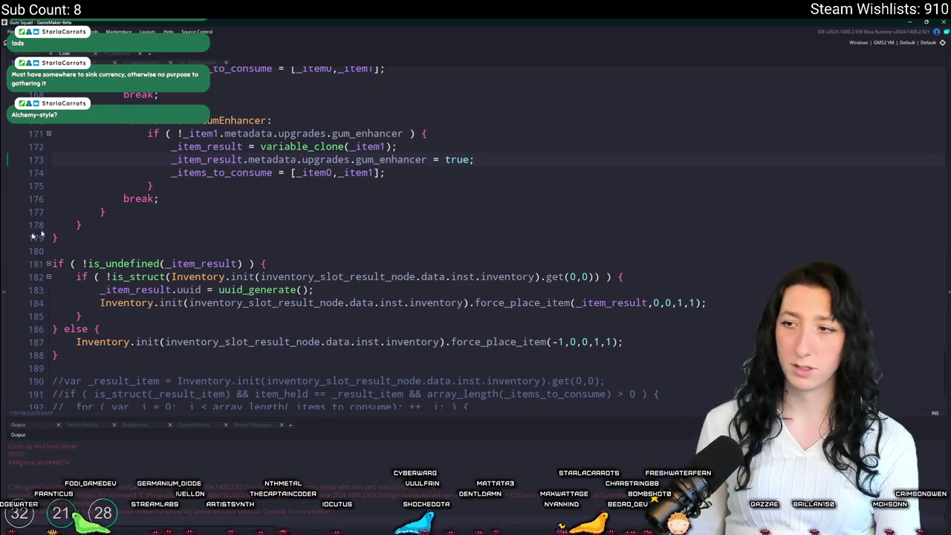
Step: Uncomment the consume-items code on lines 190–196 with Ctrl+K
scroll(462, 50, down, 1)
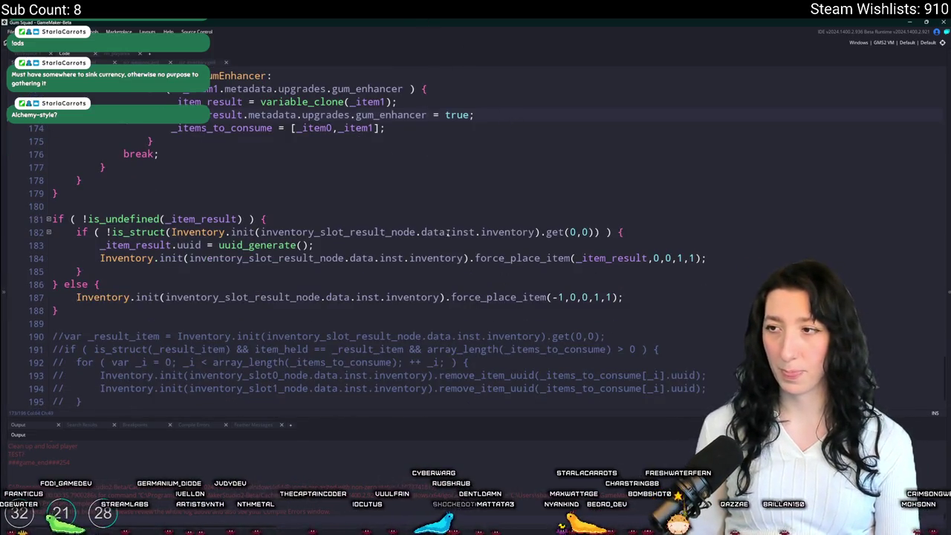
scroll(448, 232, down, 1)
drag(61, 299, 67, 378)
key(ctrl+k)
click(576, 338)
Step: Build and run the game with F5
key(F5)
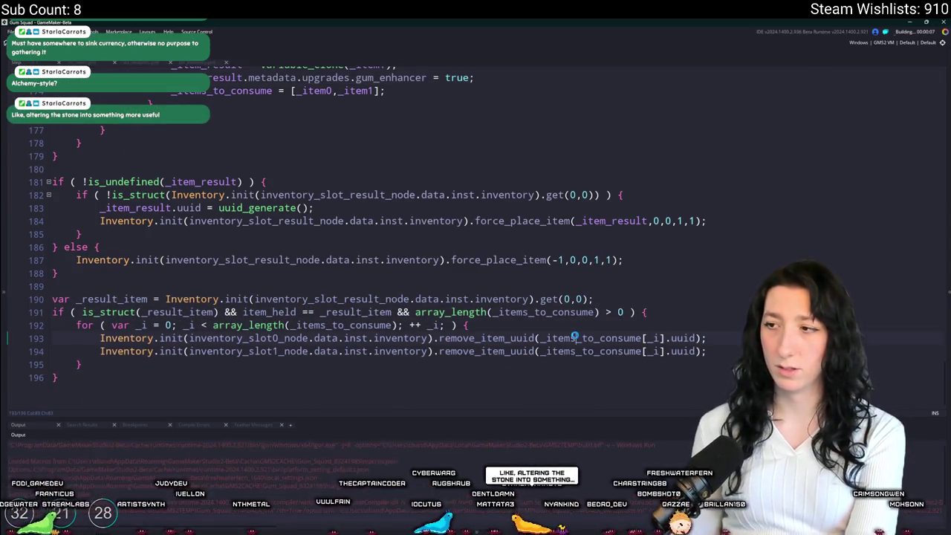
scroll(617, 304, up, 2)
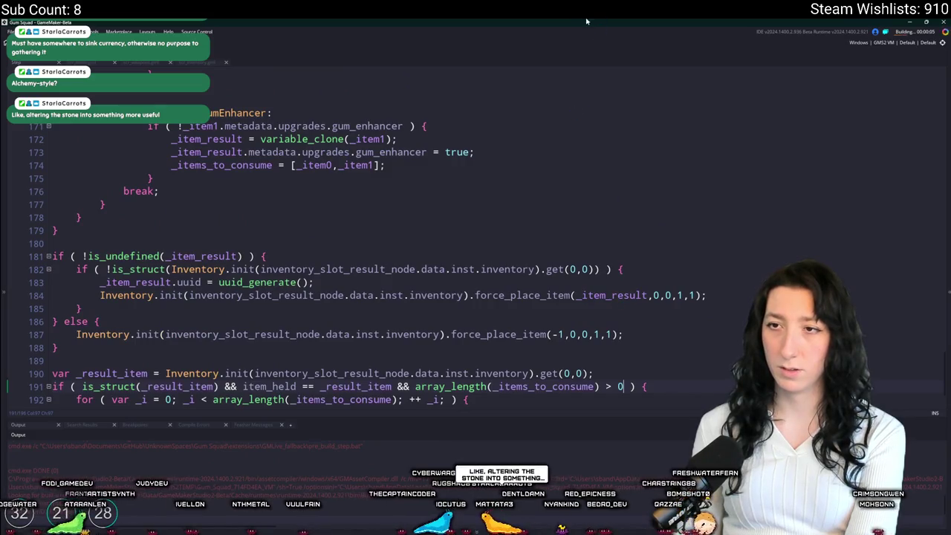
scroll(401, 115, down, 2)
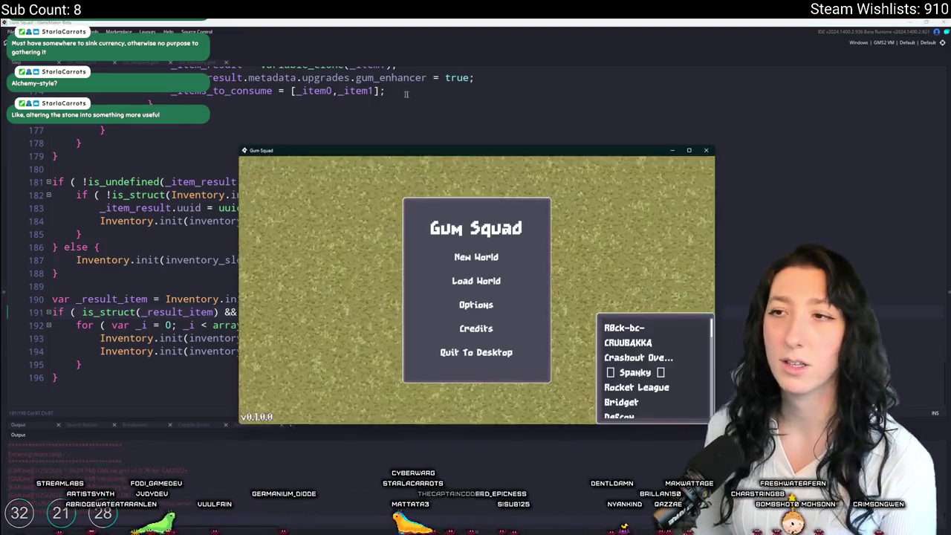
Step: Maximise the Gum Squad window, play into the field, then return to the sketch
drag(435, 153, 483, 21)
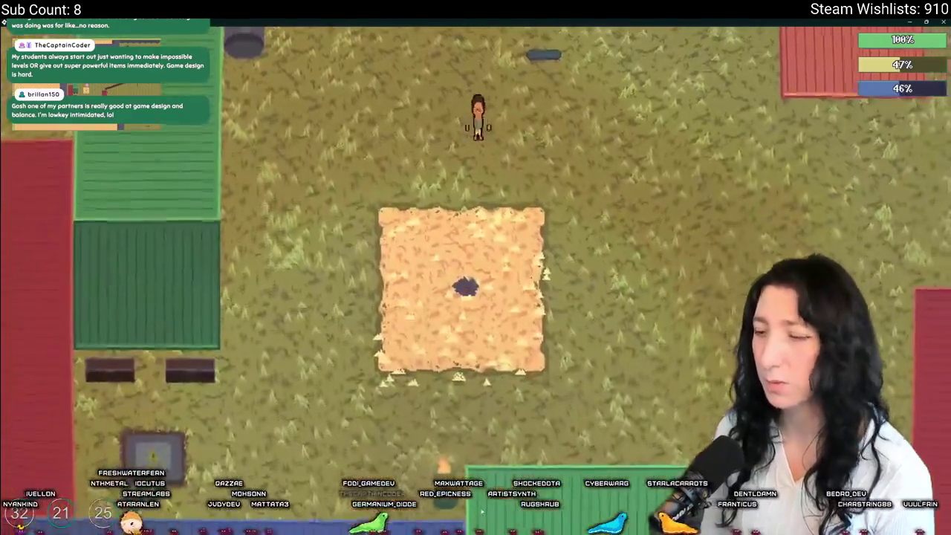
key(alt+Tab)
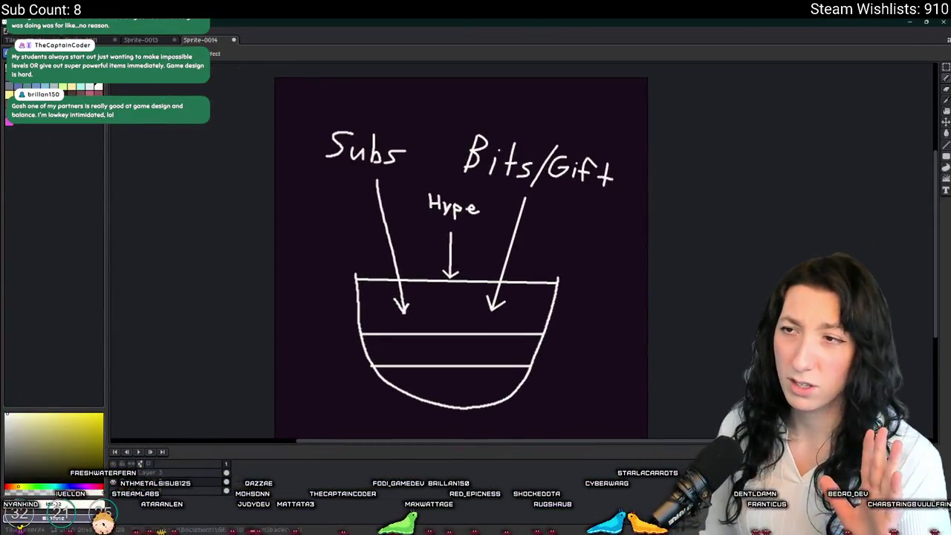
Step: Undo the Subs/Bits/Hype sketch and draw a white line up from the lower left
key(ctrl+z)
key(ctrl+z)
key(ctrl+z)
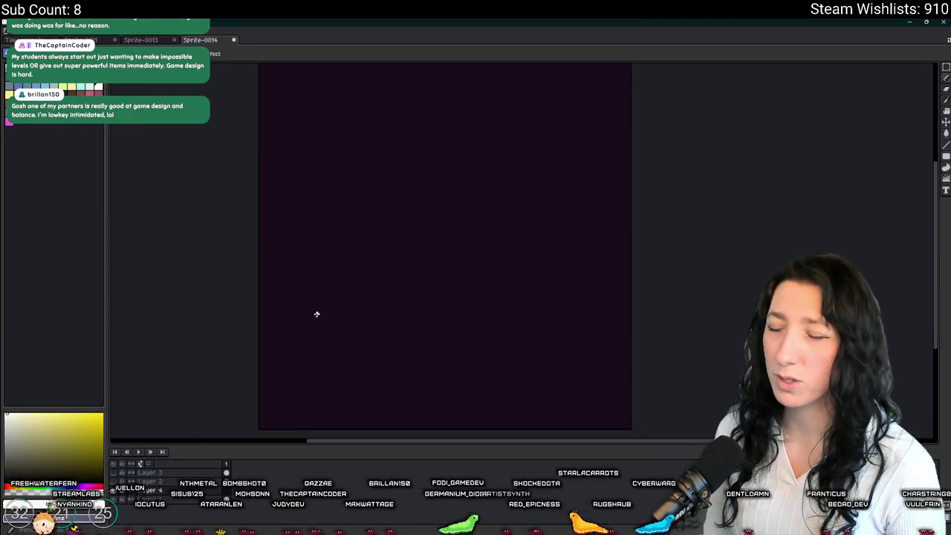
mouse_move(286, 377)
mouse_down()
mouse_move(411, 213)
mouse_move(365, 142)
mouse_move(369, 191)
mouse_move(378, 158)
mouse_move(326, 380)
mouse_move(290, 388)
mouse_move(314, 356)
mouse_move(376, 329)
mouse_move(604, 343)
mouse_move(600, 409)
mouse_move(414, 282)
mouse_move(394, 257)
mouse_move(349, 250)
mouse_move(257, 282)
mouse_move(244, 344)
mouse_up()
Step: Brush a long vertical line down the left side and a curved line across the top
key(b)
scroll(256, 246, up, 2)
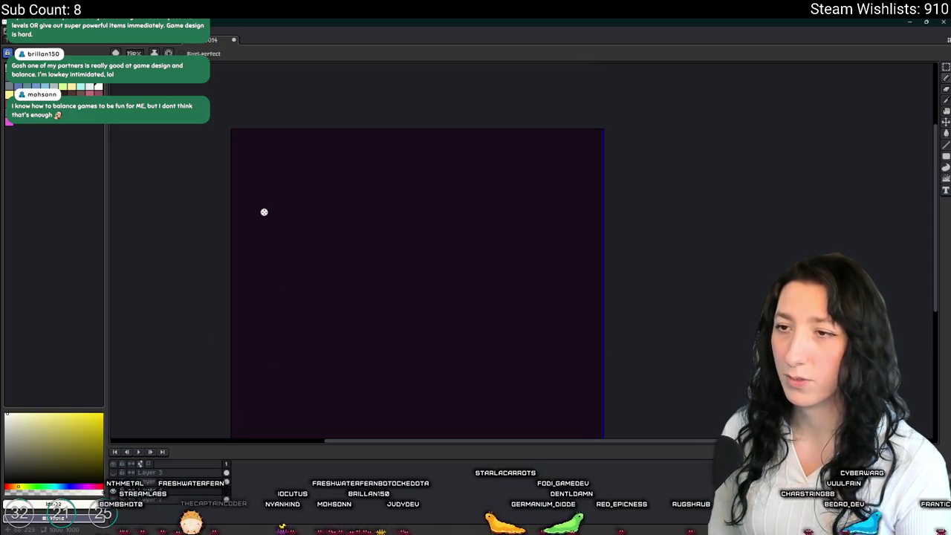
drag(298, 221, 267, 176)
drag(217, 129, 215, 94)
mouse_move(215, 92)
mouse_down()
mouse_move(213, 405)
mouse_move(575, 403)
mouse_move(552, 405)
mouse_up()
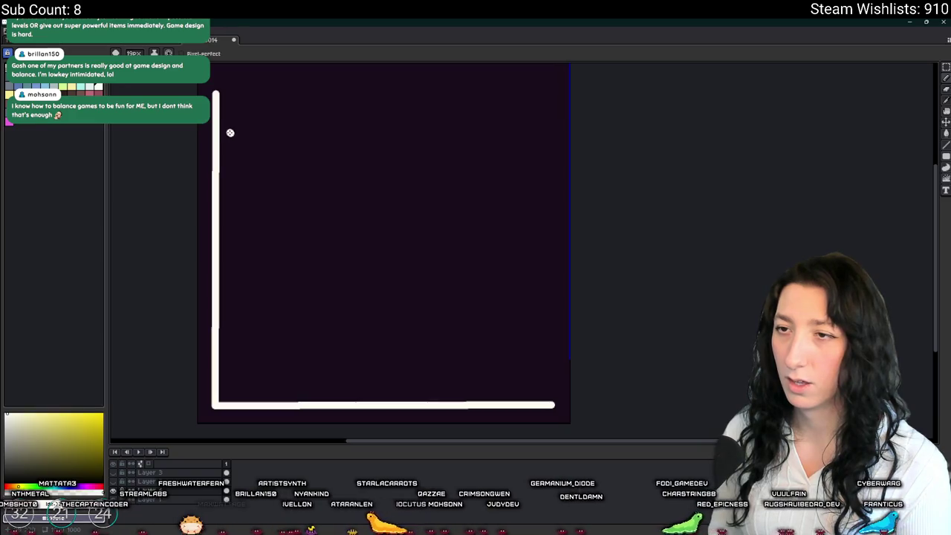
mouse_move(229, 133)
mouse_down()
mouse_move(342, 148)
mouse_move(421, 224)
mouse_move(510, 364)
mouse_move(516, 399)
mouse_up()
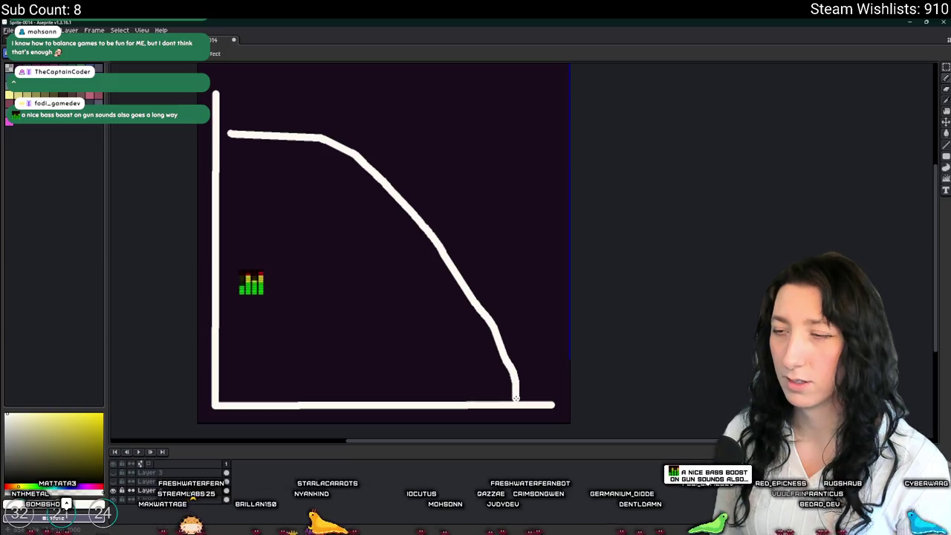
scroll(515, 399, down, 1)
scroll(495, 378, up, 1)
Step: Clear a rectangular selection, undo the curved and bottom strokes, and redraw the vertical line
key(m)
mouse_move(336, 120)
mouse_down()
mouse_move(564, 431)
mouse_move(534, 399)
mouse_move(656, 430)
mouse_up()
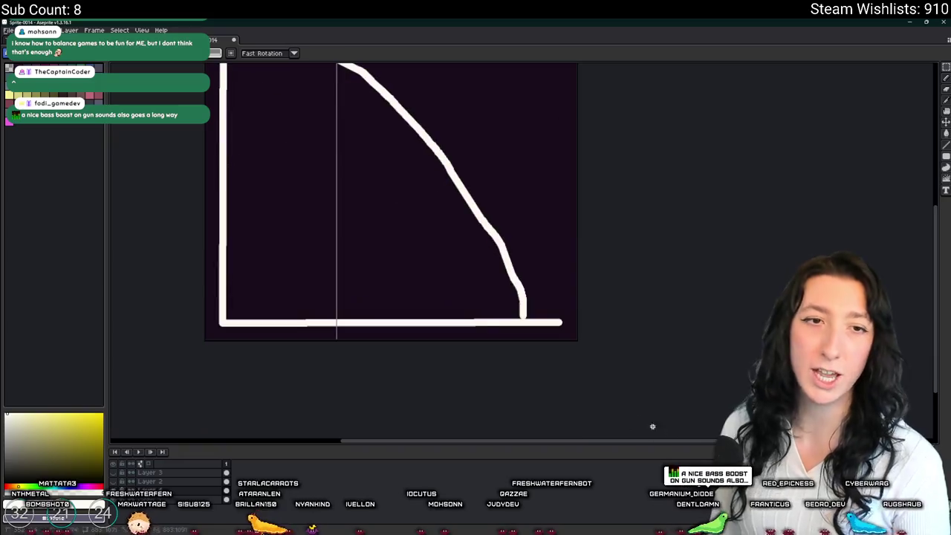
scroll(341, 169, up, 1)
click(341, 168)
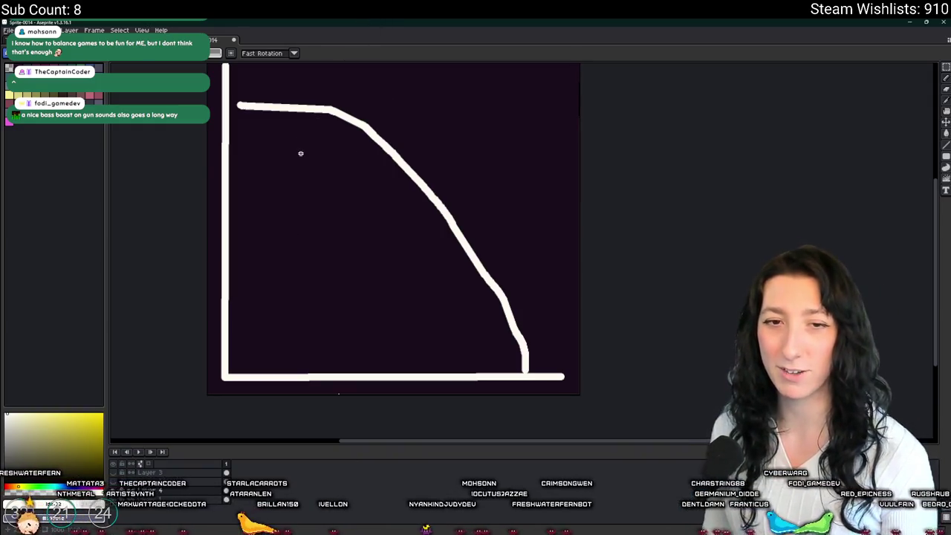
drag(300, 153, 310, 165)
key(ctrl+z)
key(ctrl+z)
key(ctrl+z)
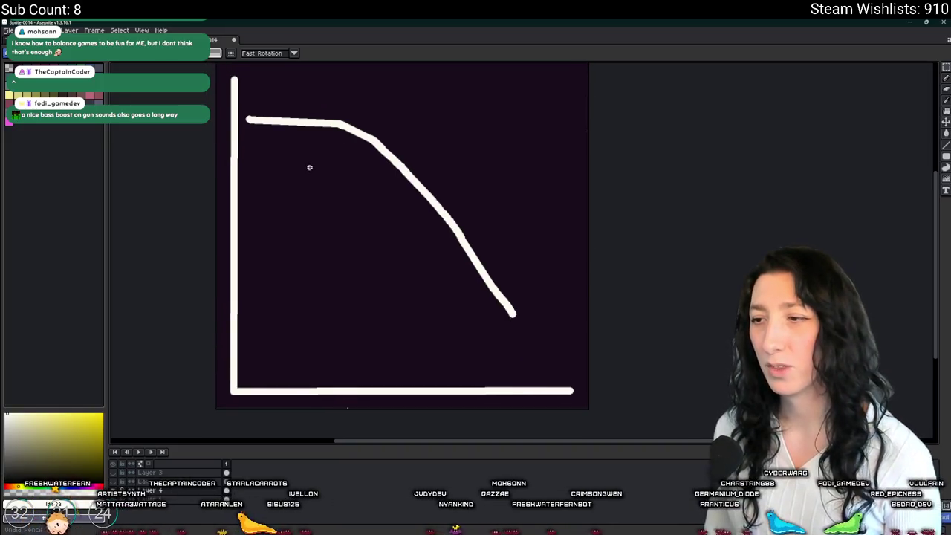
key(ctrl+z)
key(ctrl+z)
key(ctrl+z)
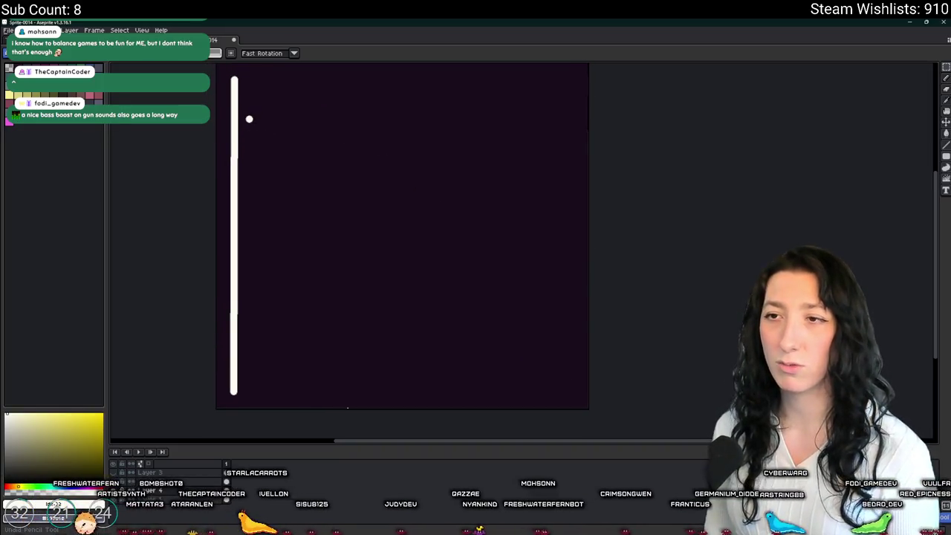
key(b)
mouse_move(225, 81)
mouse_down()
mouse_move(225, 403)
mouse_move(578, 401)
mouse_up()
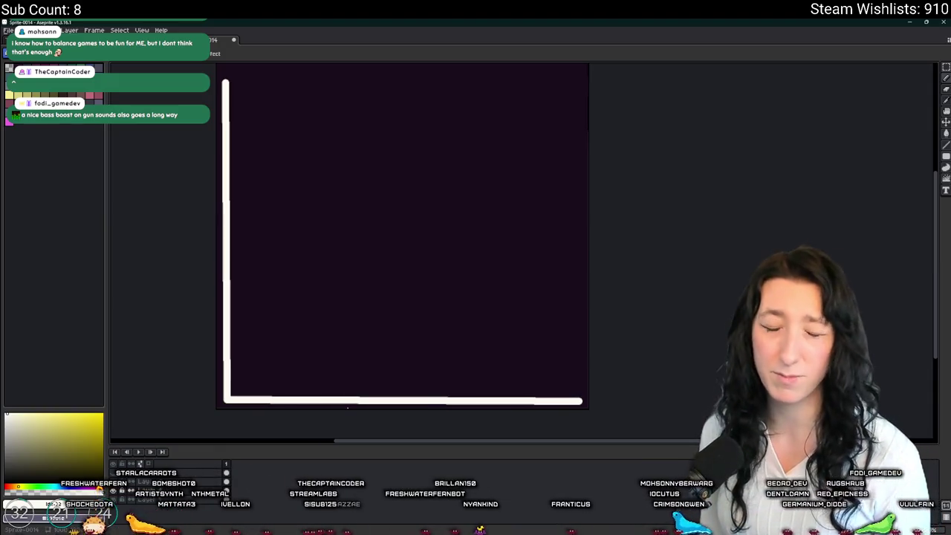
Step: Launch Steam from Start search and view the store media full screen
key(super)
text(ste)
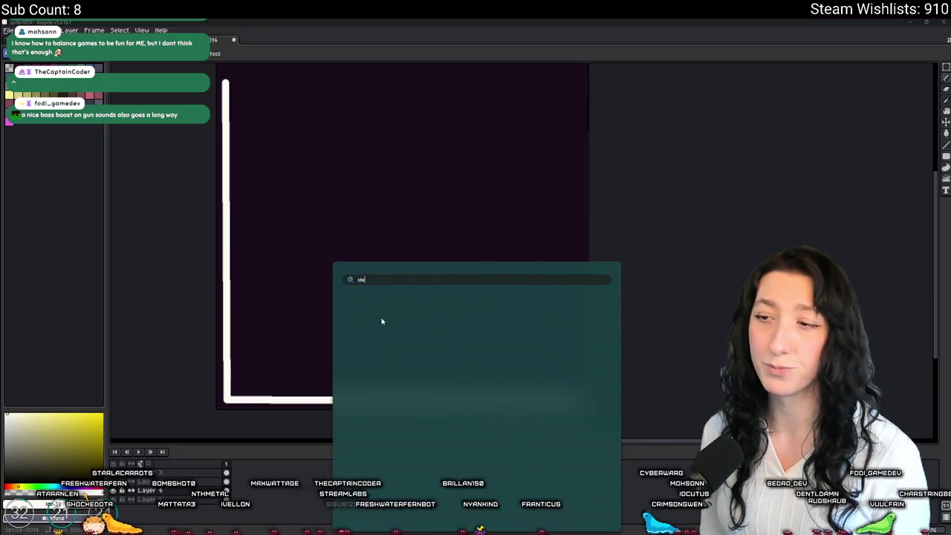
click(366, 334)
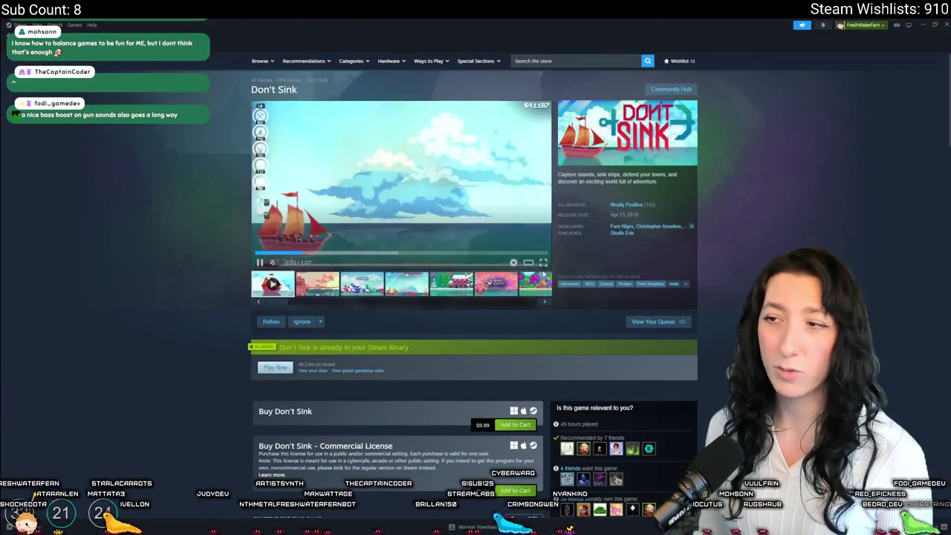
click(543, 262)
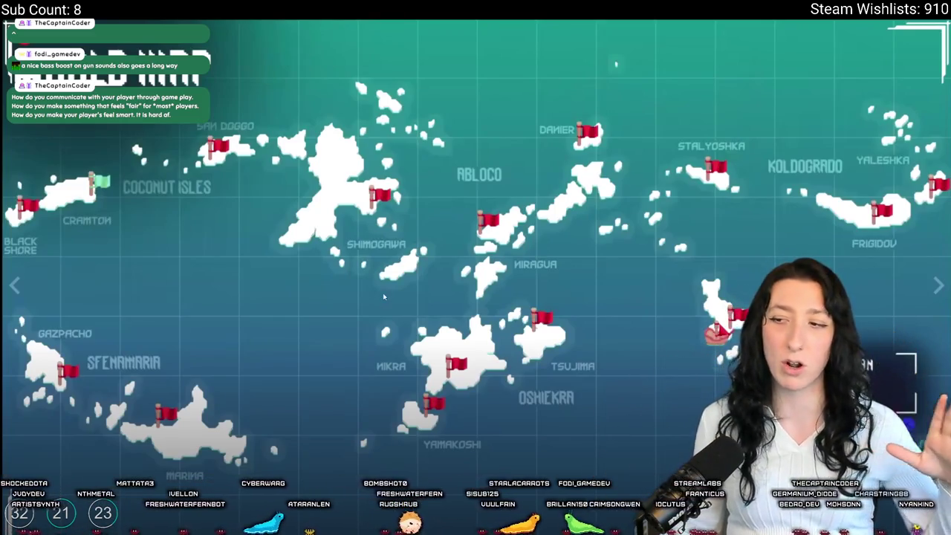
Step: Advance the gallery to the next screenshot
key(Return)
key(Return)
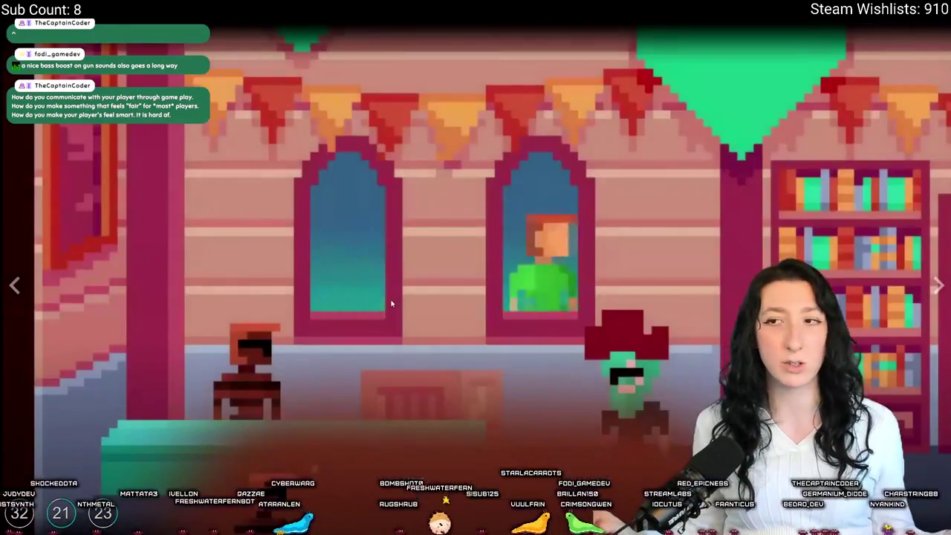
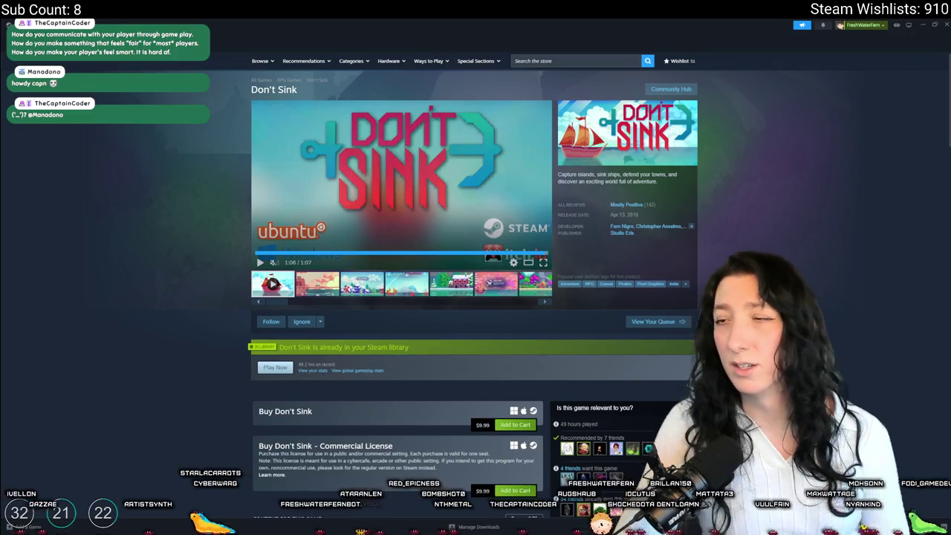
Step: Close the Steam store window so Aseprite's graph axes are visible again
click(593, 60)
click(886, 66)
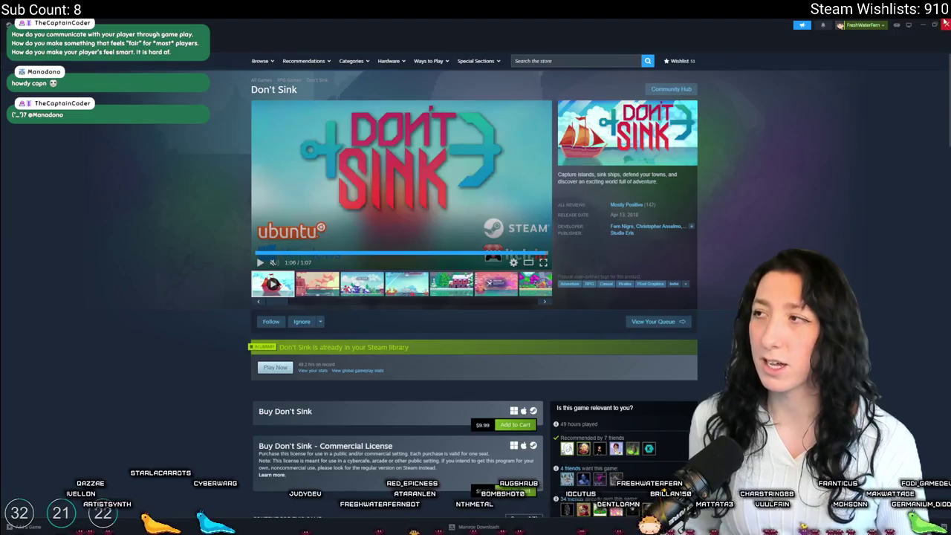
click(945, 23)
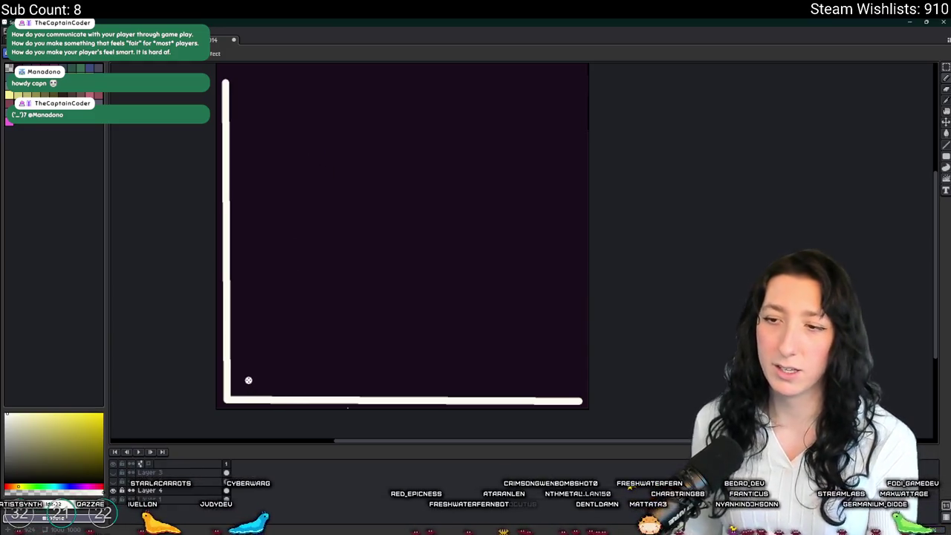
Step: Draw the white curve flat, then steeply up to the top right, and test-select its left part
mouse_move(255, 239)
mouse_down()
mouse_move(311, 257)
mouse_move(343, 232)
mouse_move(408, 236)
mouse_move(378, 237)
mouse_move(477, 216)
mouse_up()
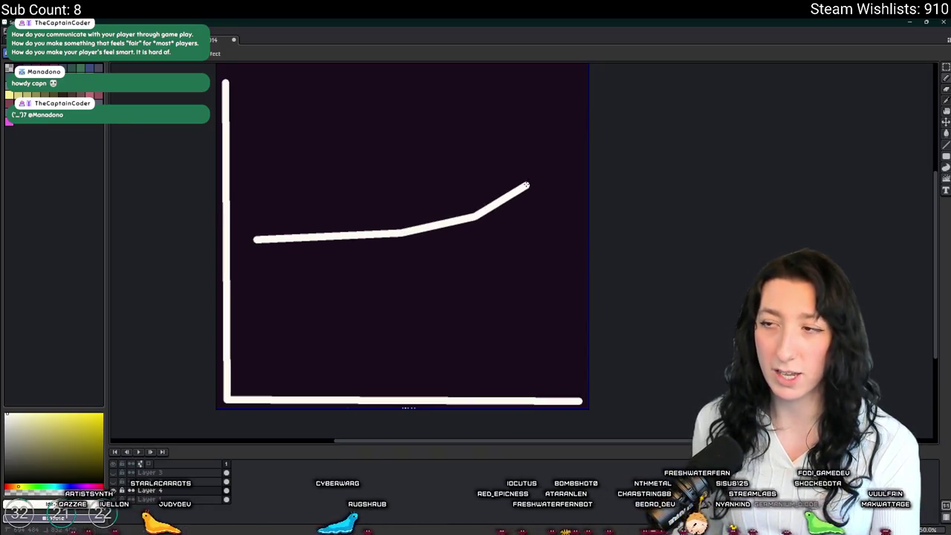
drag(586, 113, 584, 102)
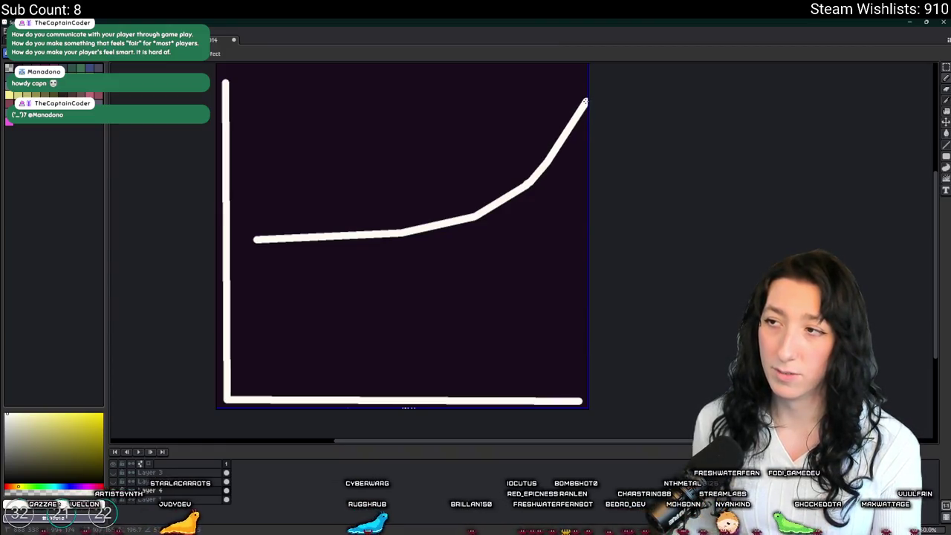
key(m)
drag(223, 235, 445, 292)
click(550, 301)
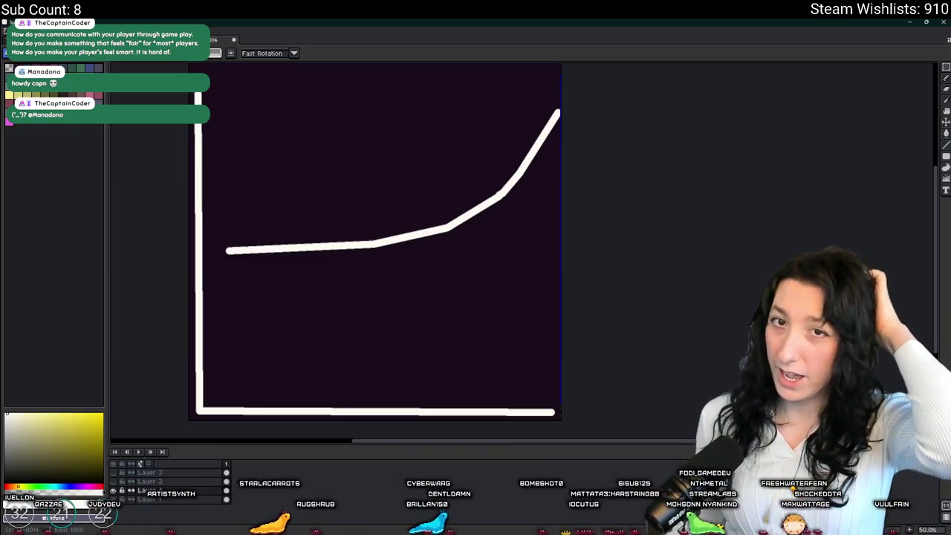
Step: Marquee-select the curve's middle and upper-right parts, then return to the pencil
scroll(367, 240, up, 1)
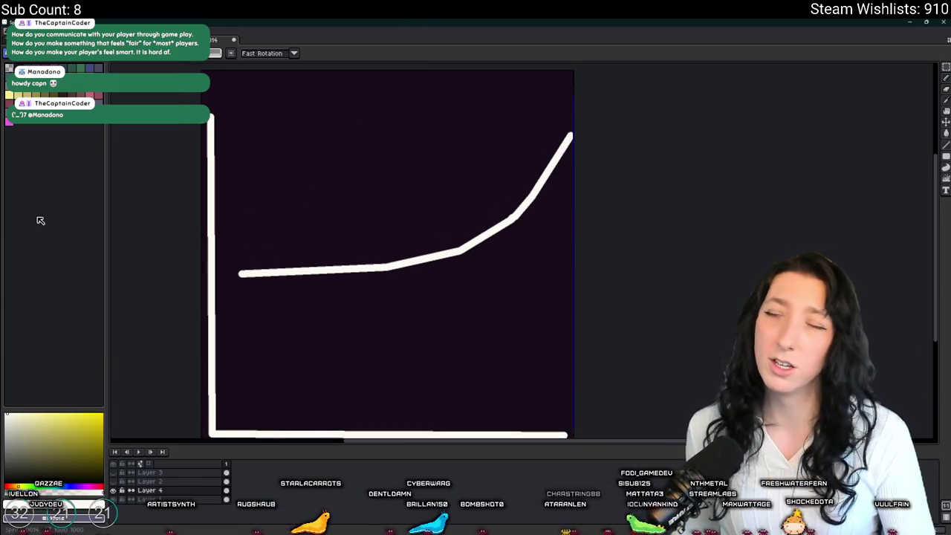
scroll(369, 218, up, 1)
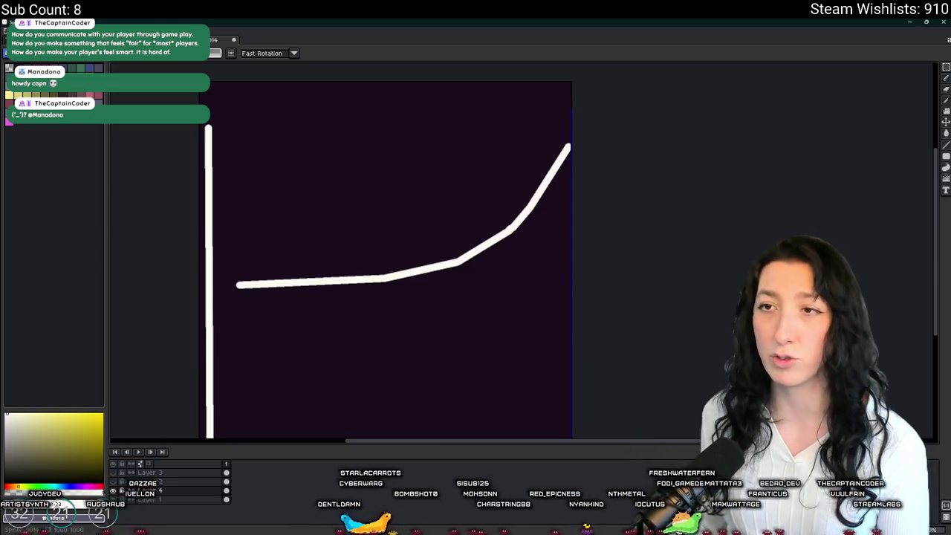
scroll(388, 280, right, 1)
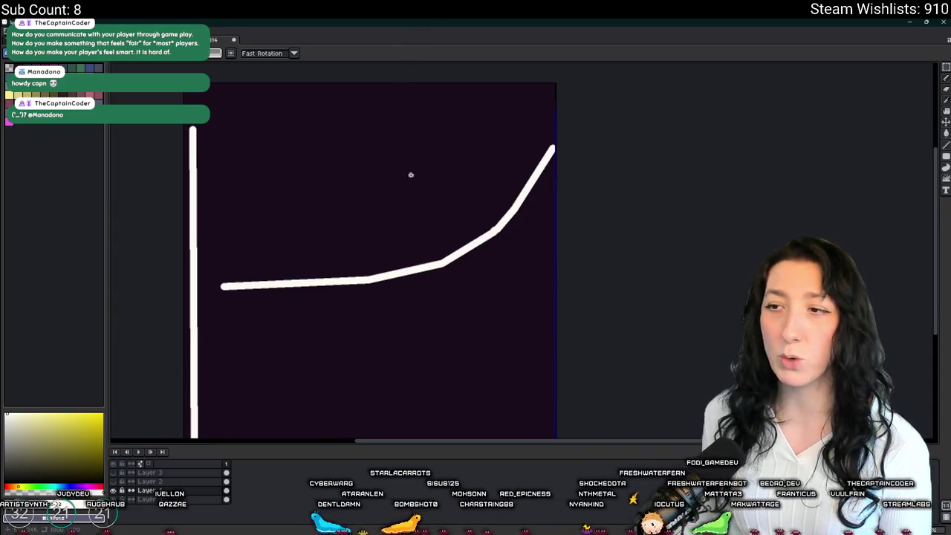
drag(362, 290, 444, 254)
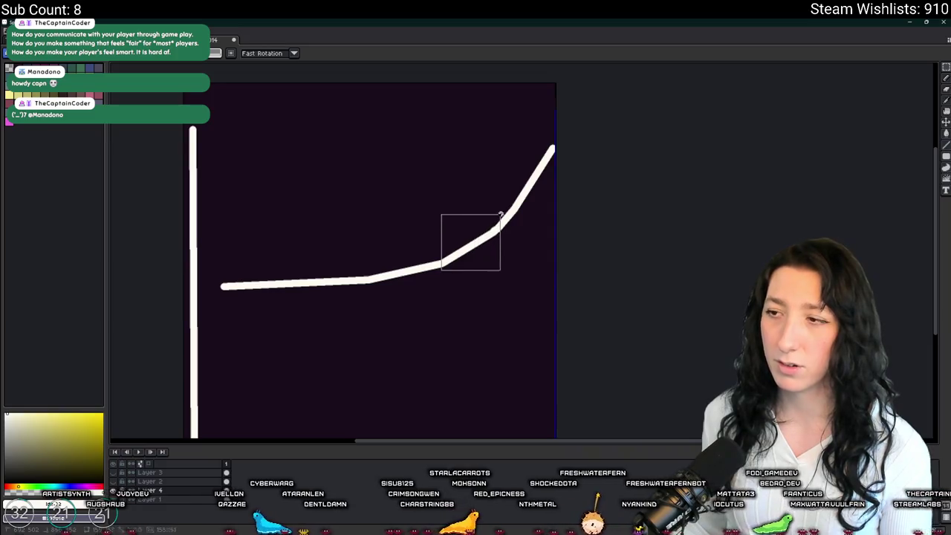
drag(495, 236, 535, 160)
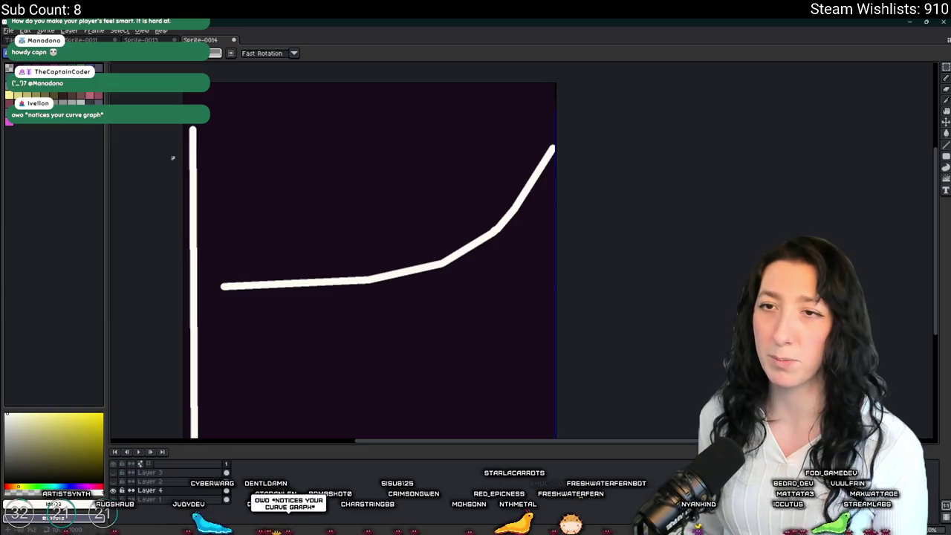
key(b)
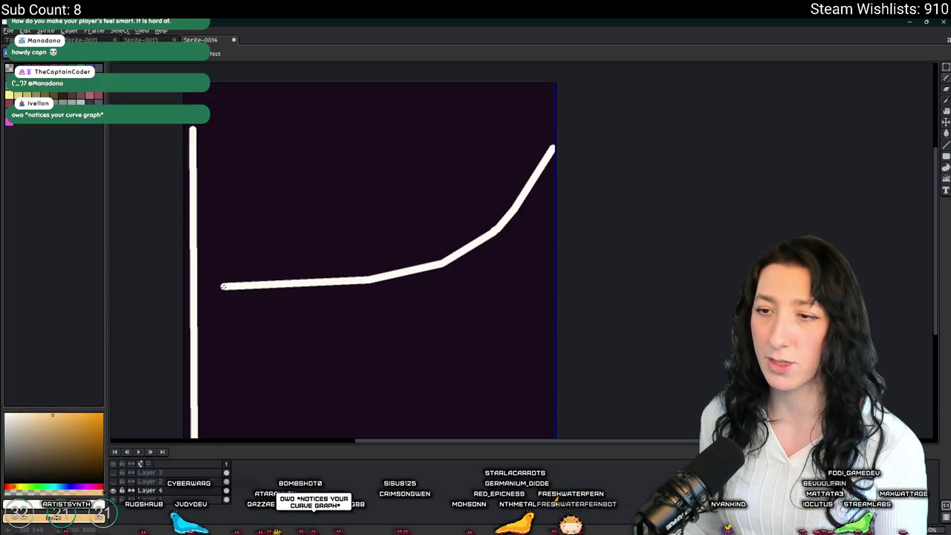
Step: Draw a straight tan line from the curve's start to the graph's right edge, then open system search
scroll(460, 282, down, 1)
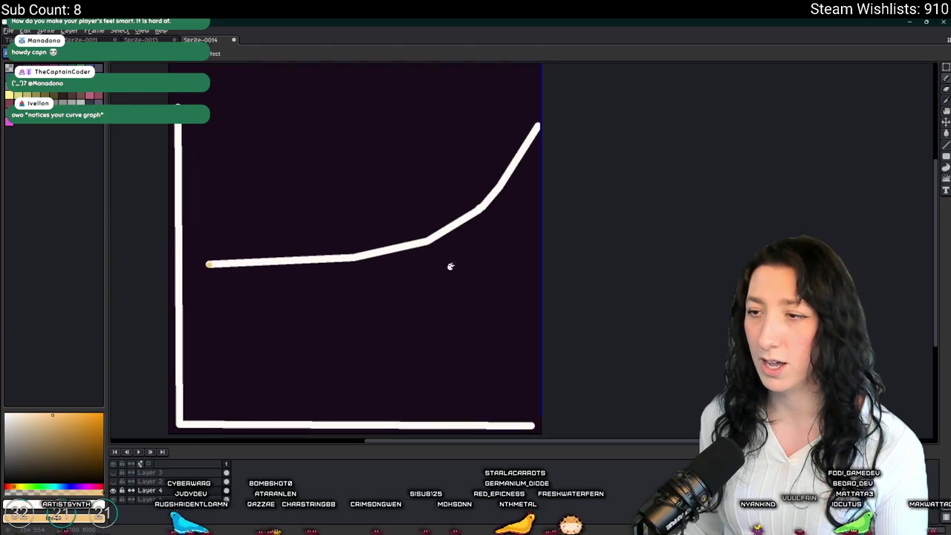
drag(540, 256, 540, 282)
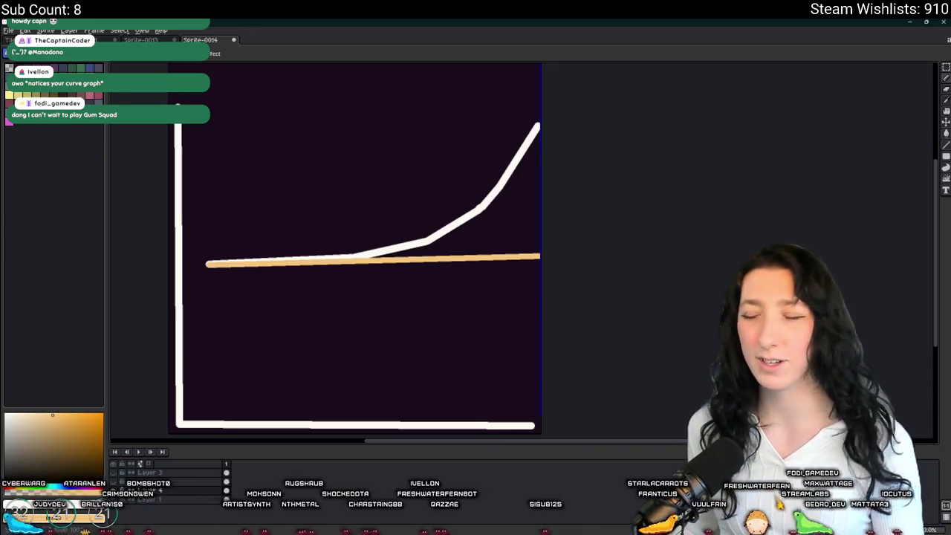
key(super)
Step: Launch Steam and open the Bring Me Hope store page from the library
text(steam)
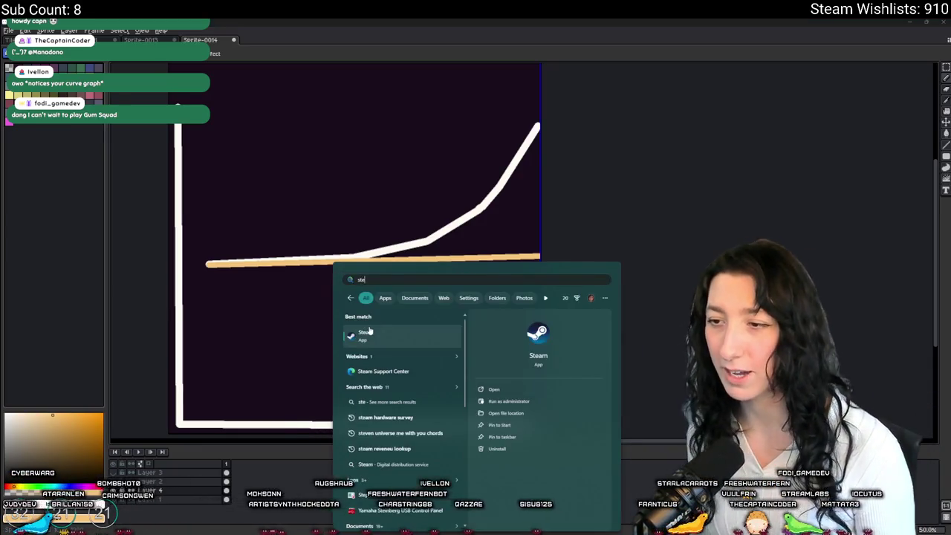
key(Return)
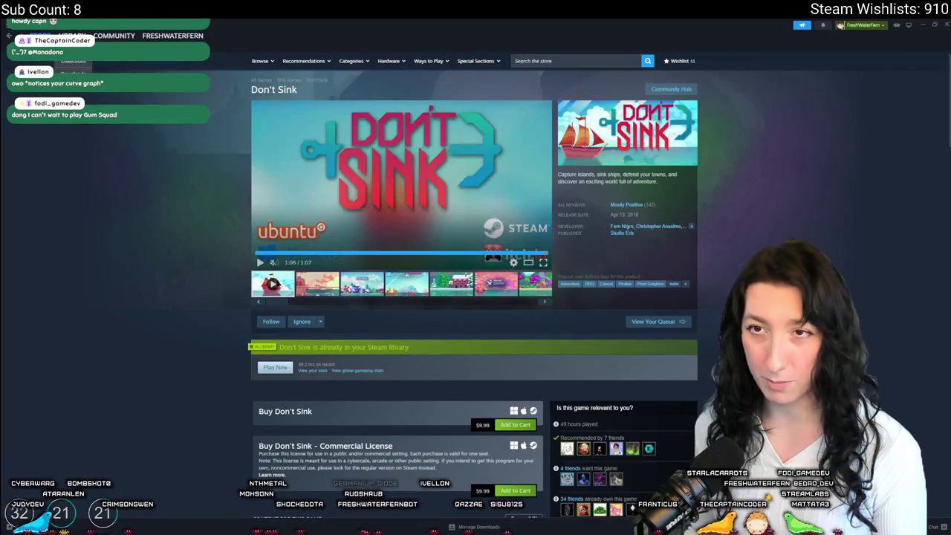
click(72, 35)
click(58, 130)
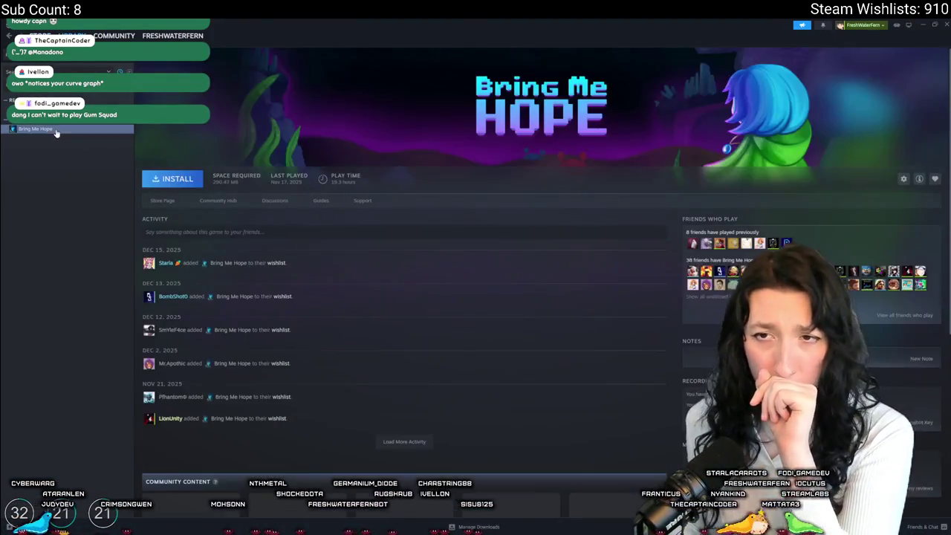
click(160, 202)
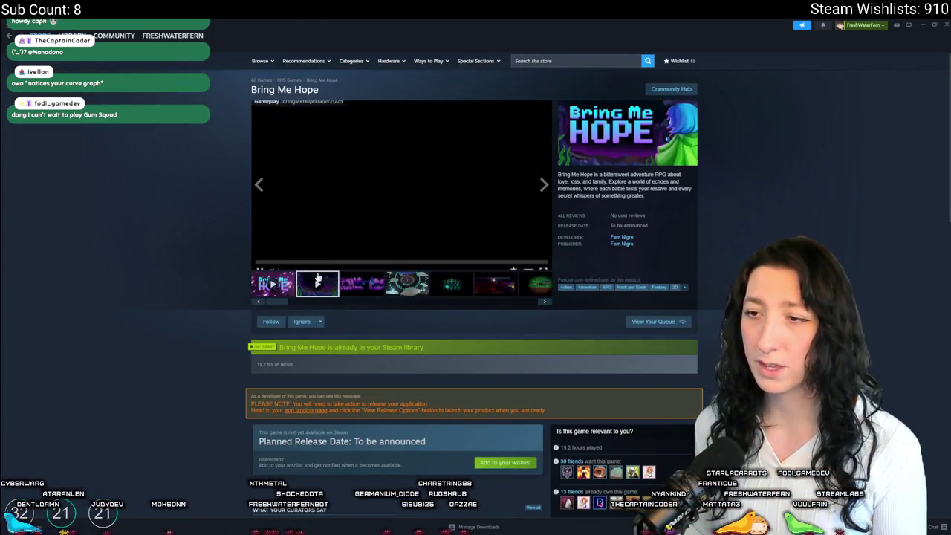
Step: Watch the Bring Me Hope trailer fullscreen, reload the page, and leave it paused at 0:38
click(547, 264)
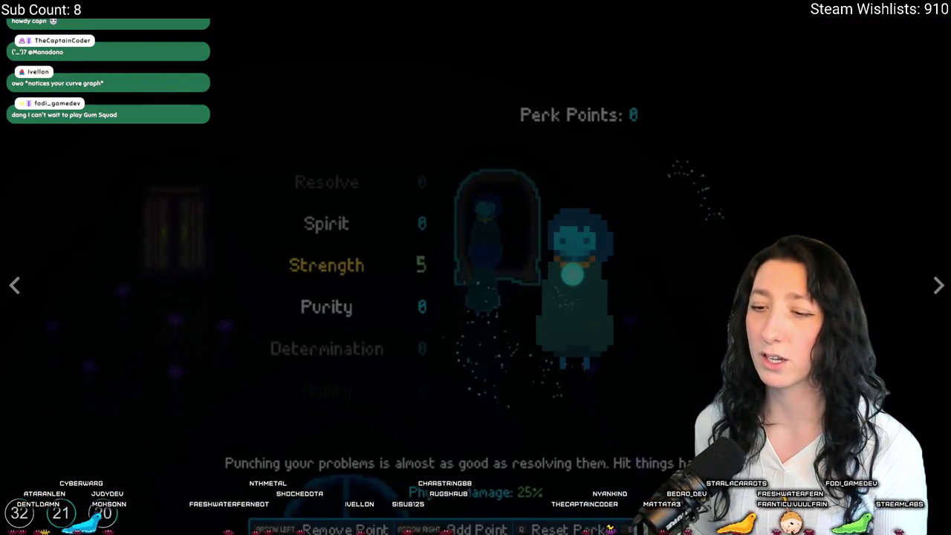
key(Escape)
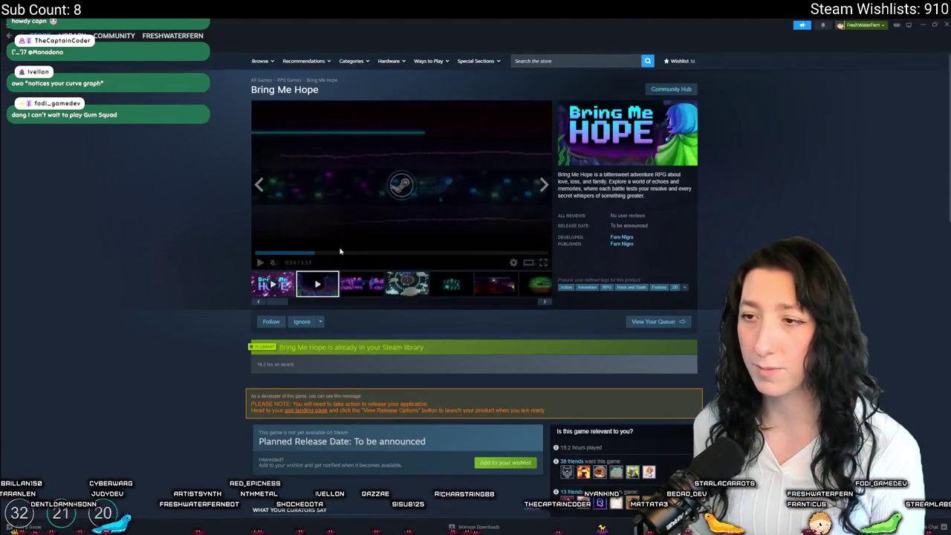
right_click(116, 156)
click(148, 183)
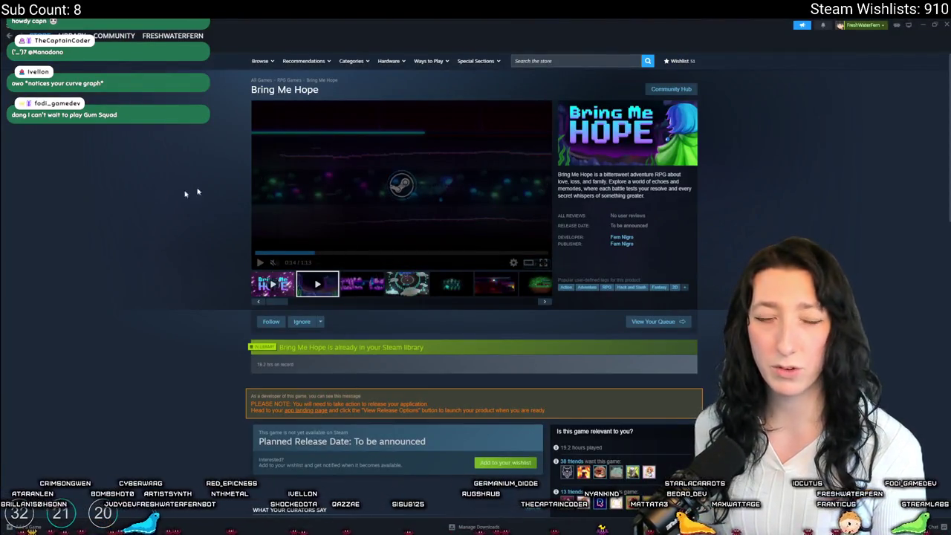
click(330, 253)
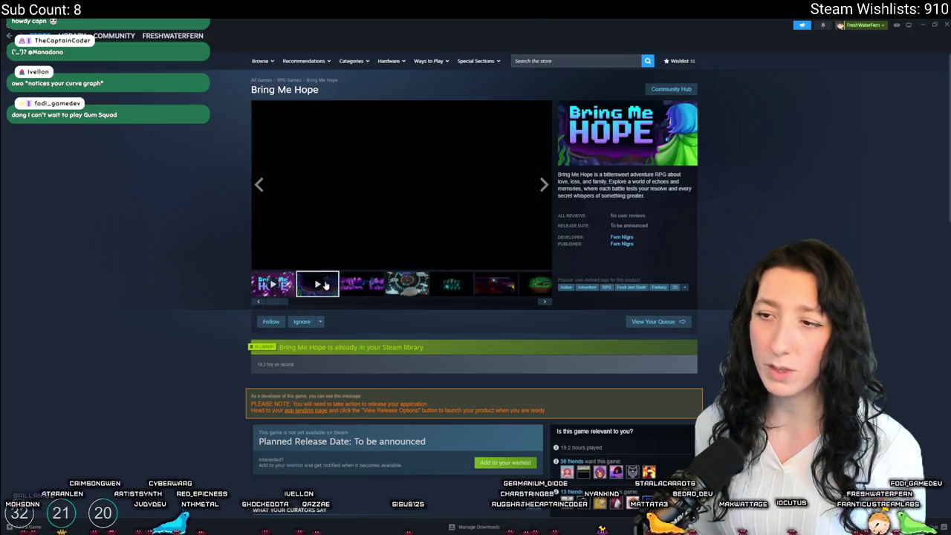
click(543, 263)
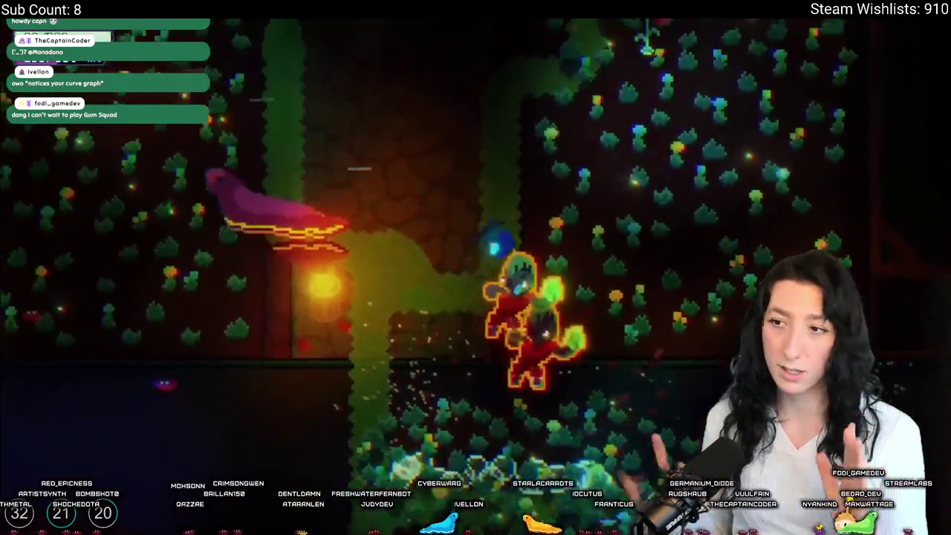
click(452, 47)
key(Escape)
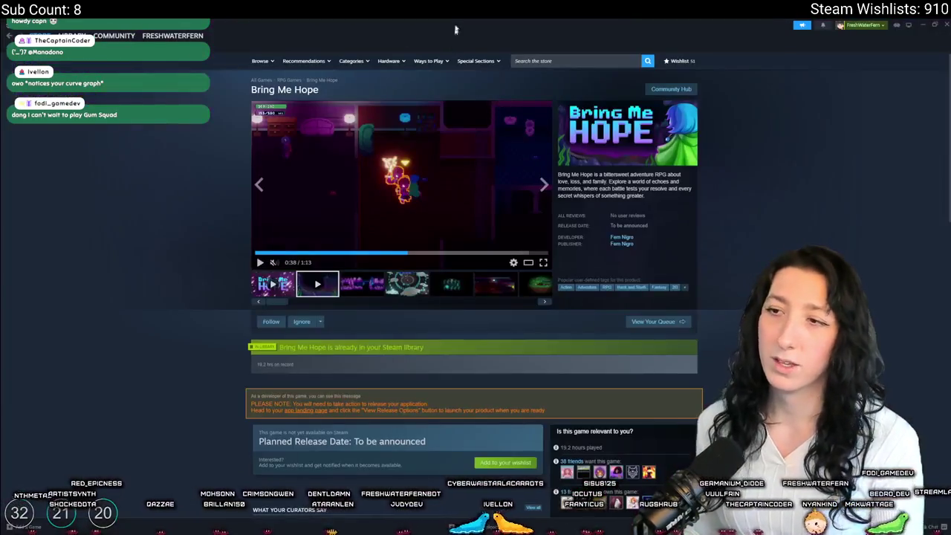
key(alt+Tab)
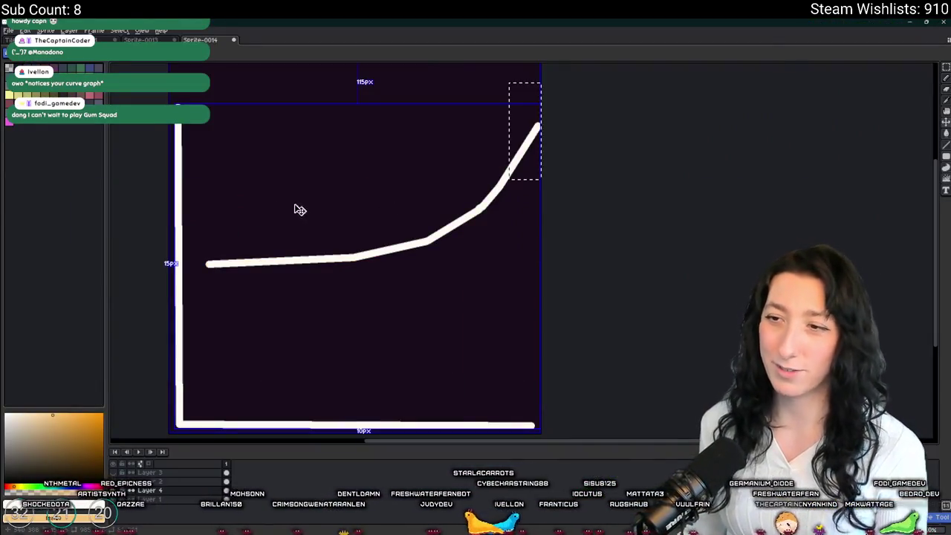
Step: Delete the white curve while keeping the axes, undoing the first over-wide deletion
drag(198, 115, 646, 344)
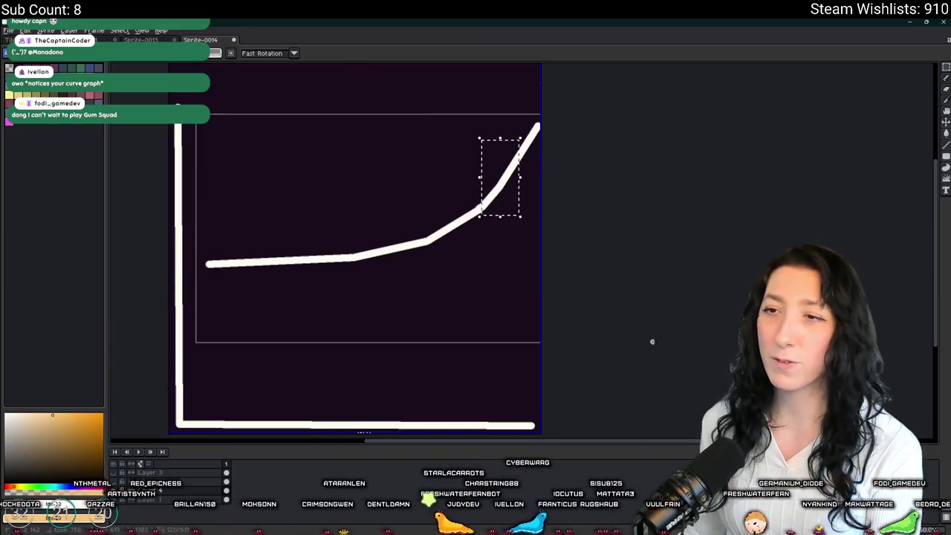
key(Delete)
key(ctrl+z)
mouse_move(197, 100)
mouse_down()
mouse_move(240, 155)
mouse_move(619, 303)
mouse_up()
key(Delete)
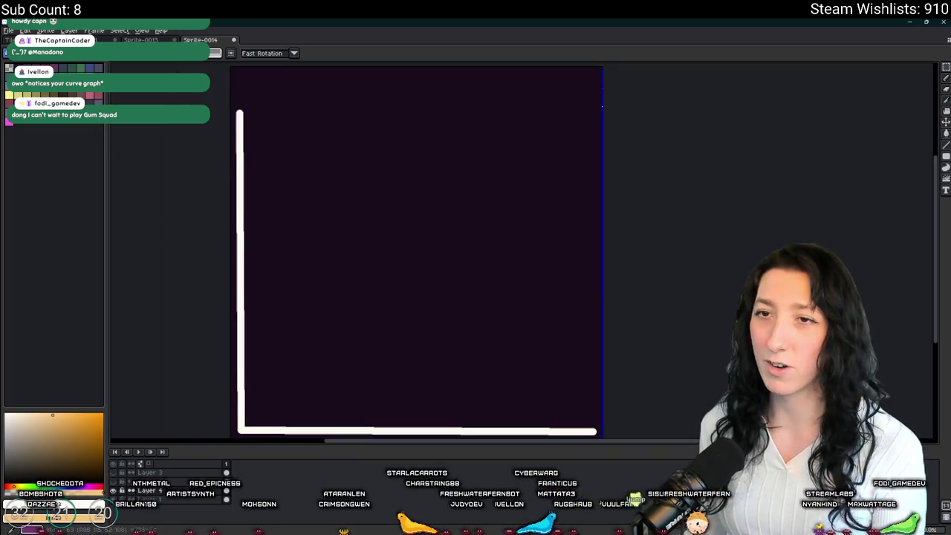
Step: Draw a new light cyan curve from the lower left with the pencil
click(102, 92)
key(b)
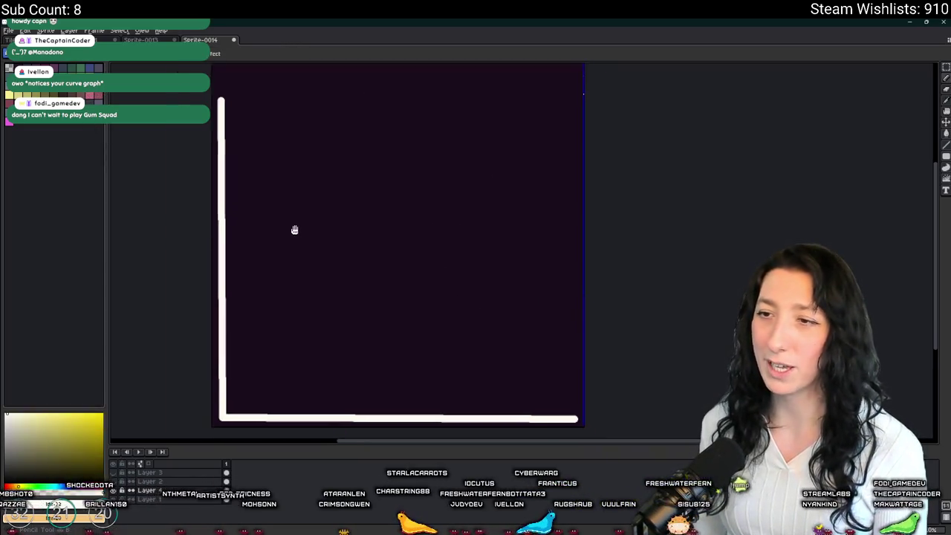
click(56, 95)
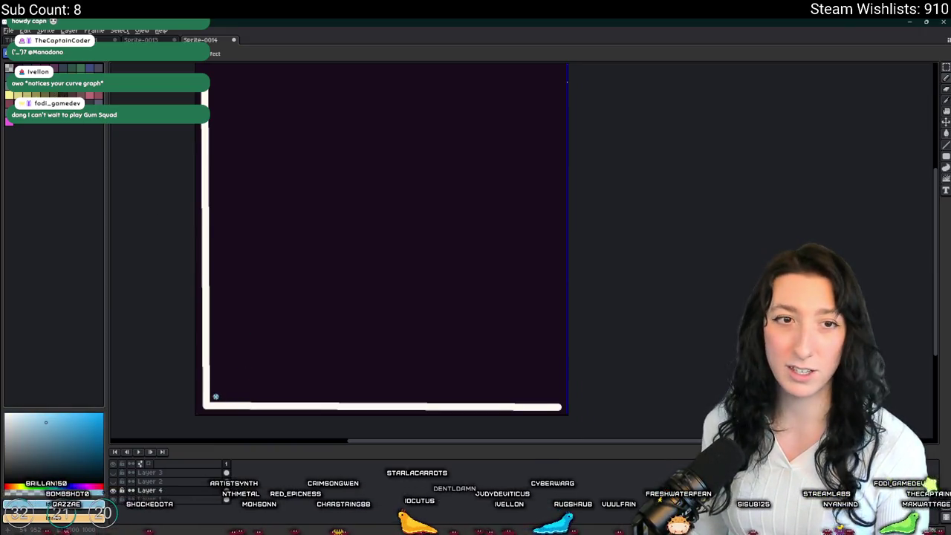
mouse_move(215, 396)
mouse_down()
mouse_move(297, 401)
mouse_move(388, 386)
mouse_move(329, 386)
mouse_move(396, 384)
mouse_move(467, 363)
mouse_move(528, 72)
mouse_move(569, 107)
mouse_move(566, 140)
mouse_move(545, 133)
mouse_move(539, 154)
mouse_up()
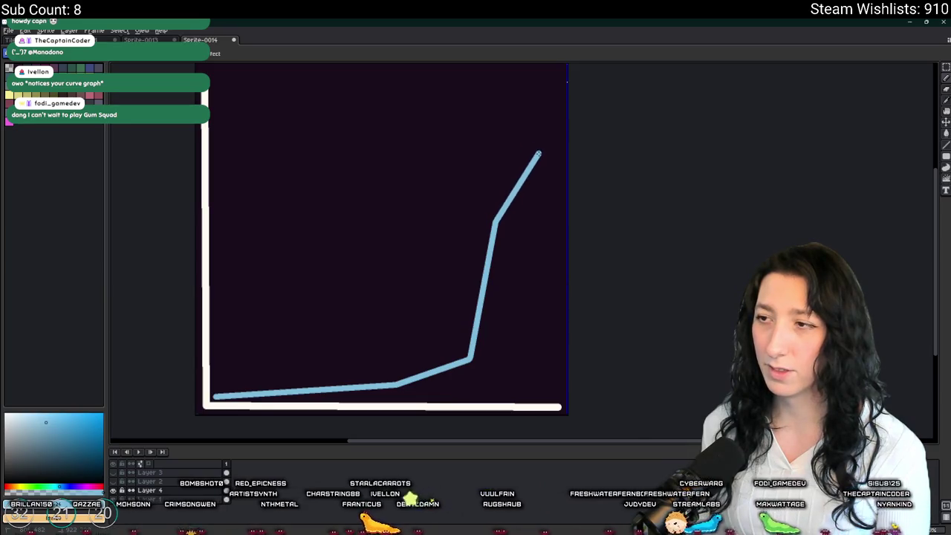
Step: Zoom to the curve's lower bend and draw the label's first letter 'R' below it
scroll(339, 289, left, 3)
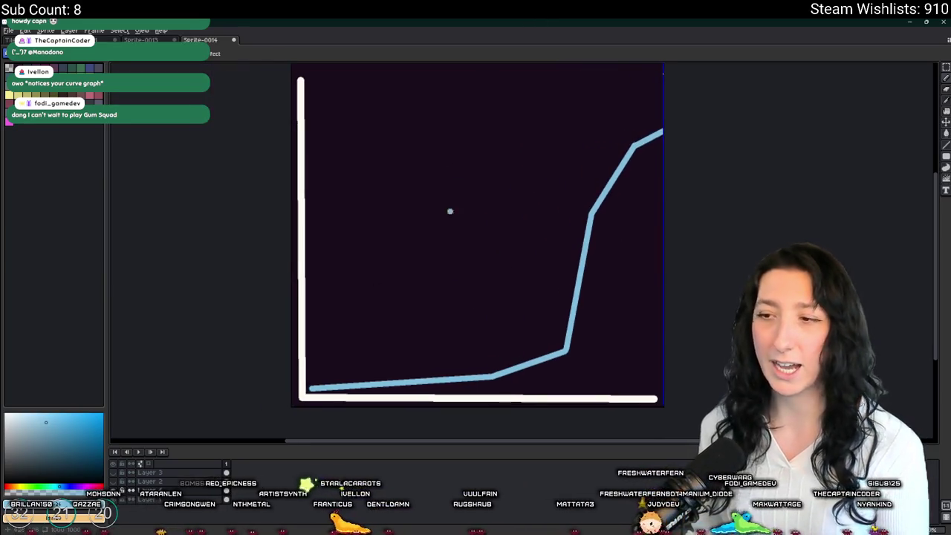
scroll(353, 330, right, 2)
drag(525, 318, 537, 314)
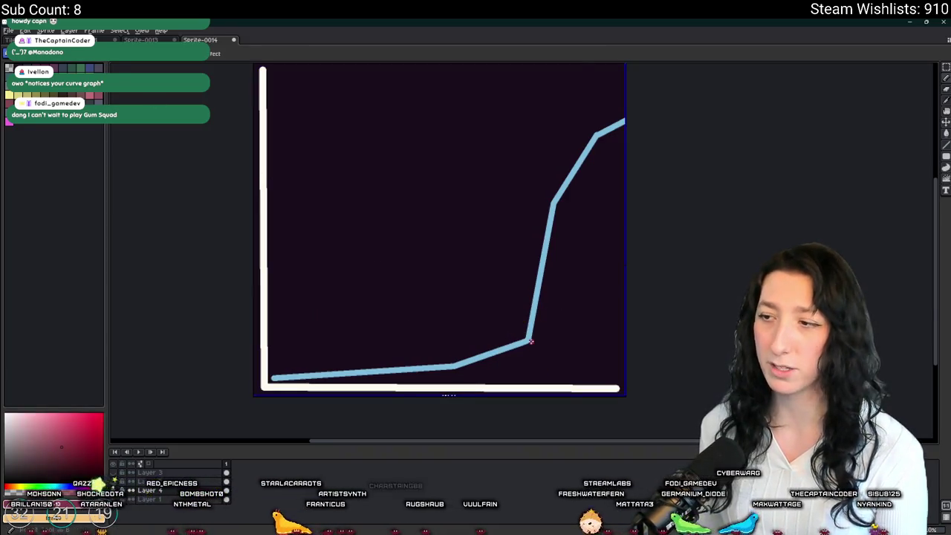
scroll(530, 341, up, 3)
scroll(480, 276, down, 1)
mouse_move(473, 273)
mouse_down()
mouse_move(505, 285)
mouse_move(522, 332)
mouse_up()
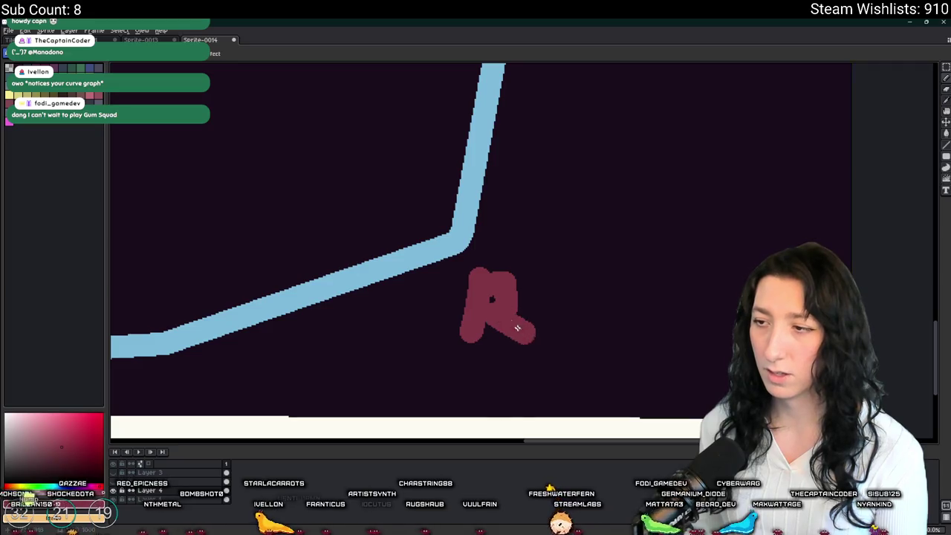
Step: Redraw the first letter and write 'Boss' beneath the curve's lower bend
key(ctrl+z)
key(ctrl+z)
mouse_move(483, 262)
mouse_down()
mouse_move(468, 332)
mouse_move(486, 295)
mouse_move(469, 331)
mouse_up()
mouse_move(533, 310)
mouse_down()
mouse_move(520, 320)
mouse_move(555, 303)
mouse_move(583, 309)
mouse_move(578, 336)
mouse_up()
mouse_move(641, 305)
mouse_down()
mouse_move(614, 318)
mouse_move(606, 349)
mouse_up()
Step: Shift the view to show the whole graph and undo the red tick marks on the curve
scroll(614, 342, down, 3)
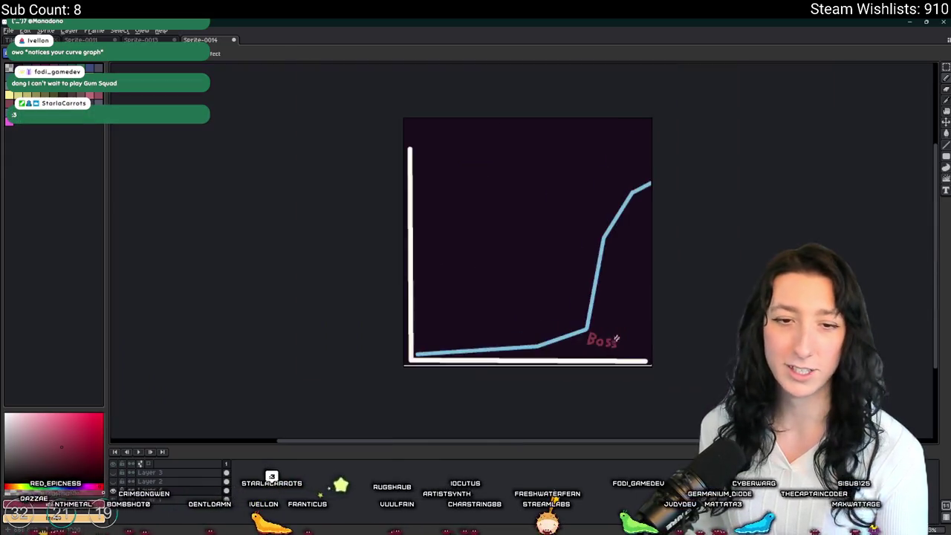
scroll(600, 267, right, 2)
scroll(480, 328, up, 2)
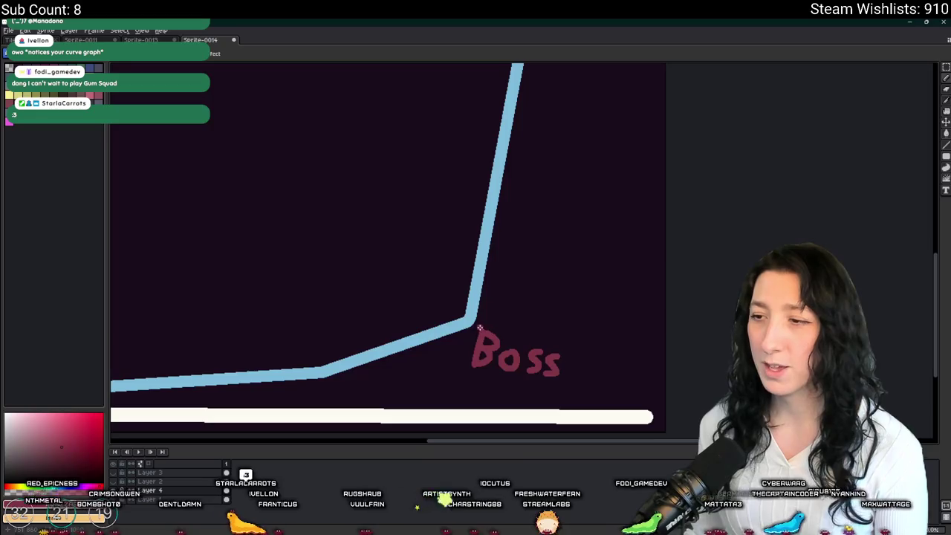
scroll(448, 307, down, 2)
scroll(453, 304, up, 1)
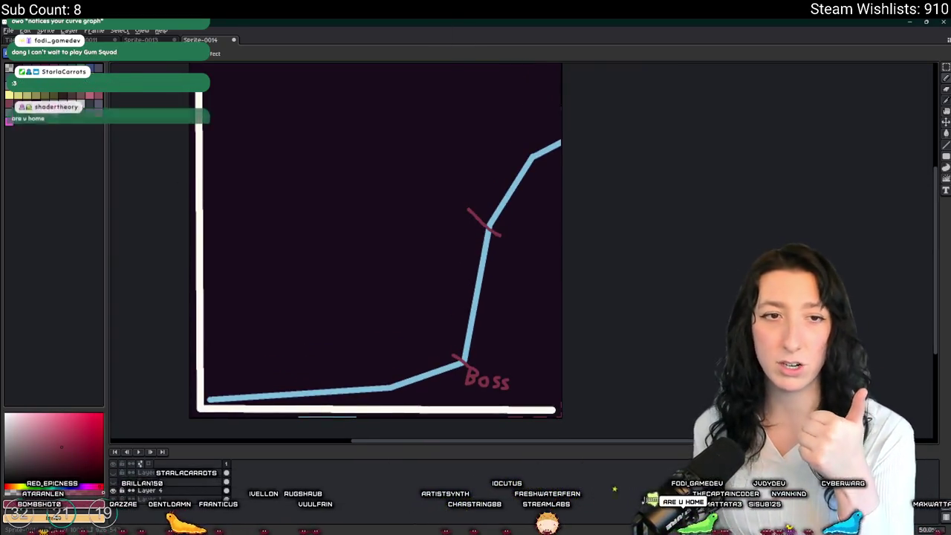
drag(290, 314, 272, 265)
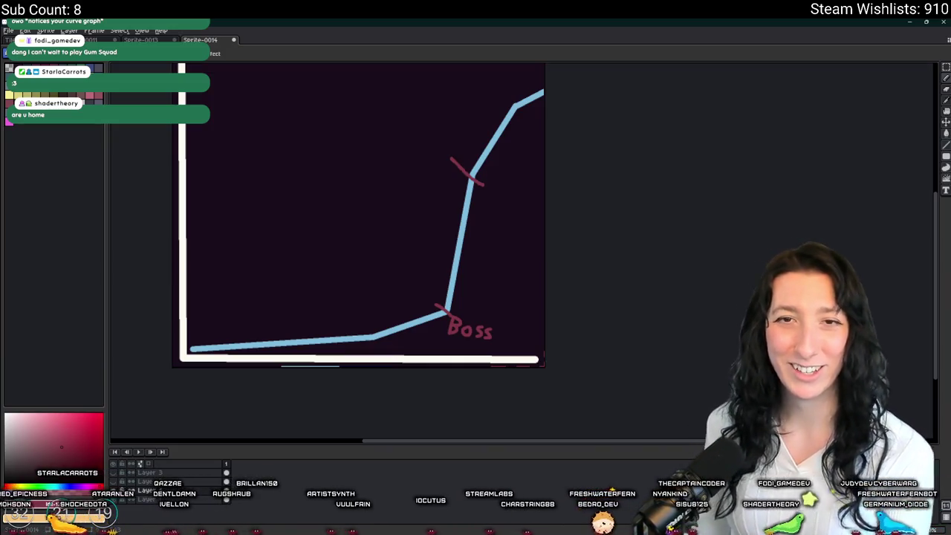
key(ctrl+z)
key(ctrl+z)
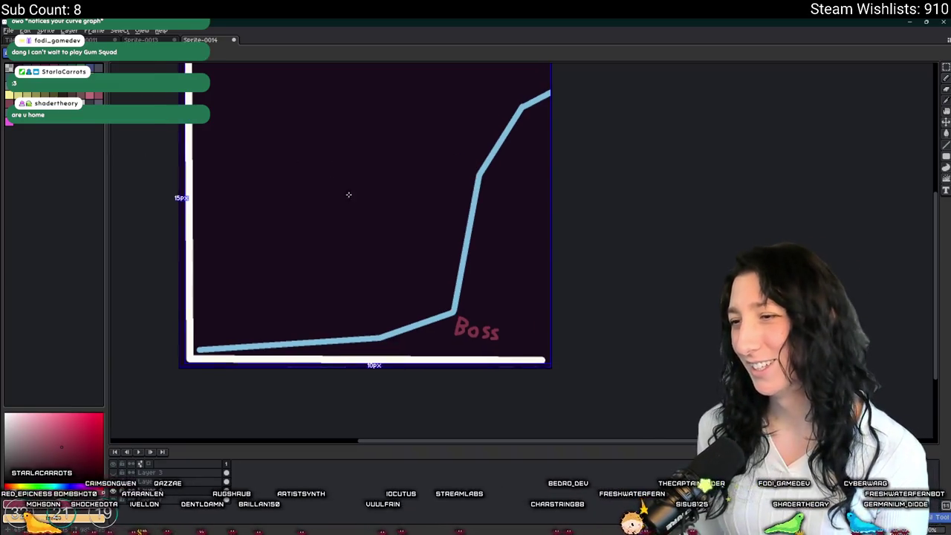
Step: Undo stray strokes, dismiss frame properties, and sample the curve's light blue
key(ctrl+z)
drag(446, 248, 495, 259)
key(ctrl+z)
key(p)
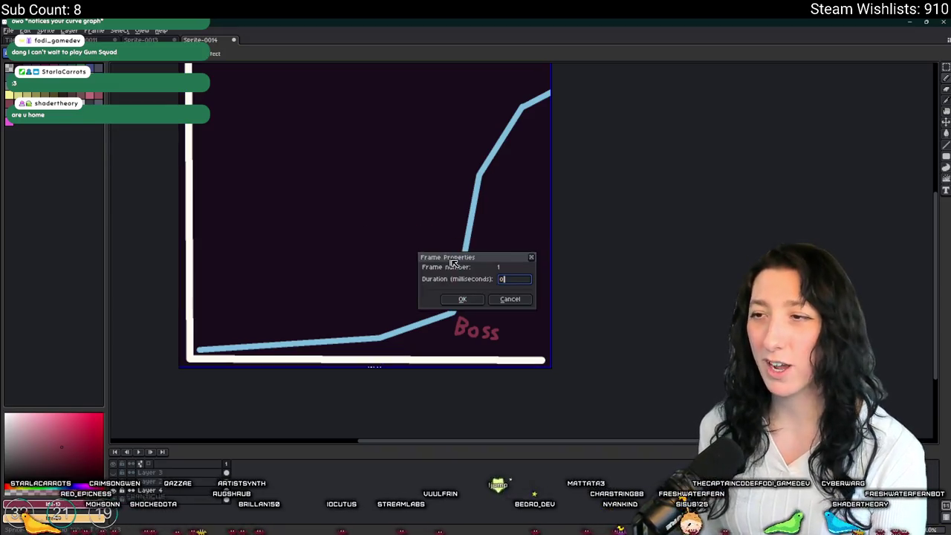
key(Return)
alt+click(429, 316)
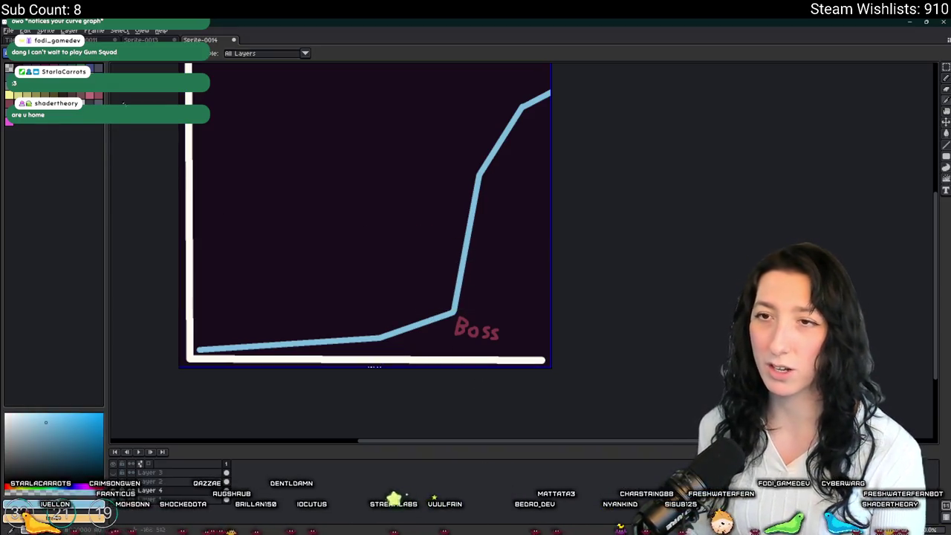
key(x)
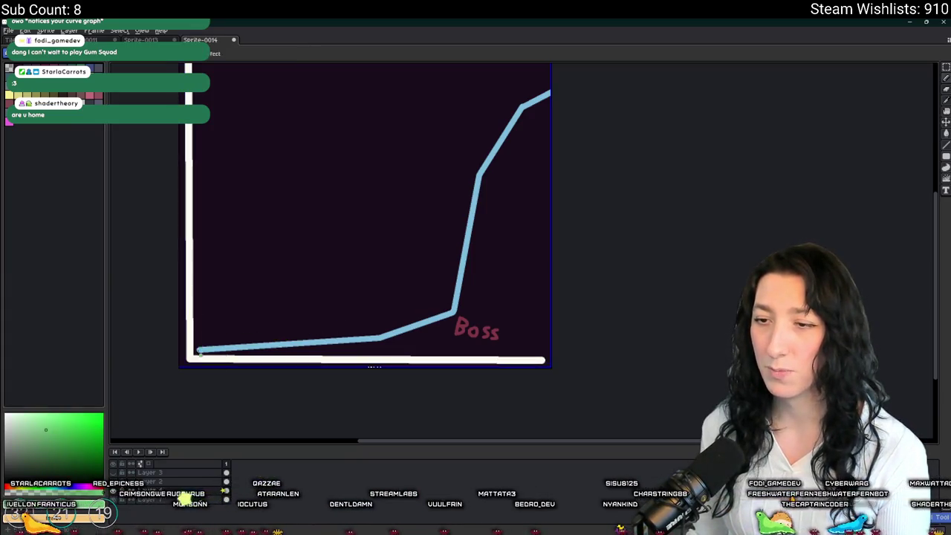
Step: Draw a pale yellow curve along the bottom, rising gently to the right edge
click(79, 487)
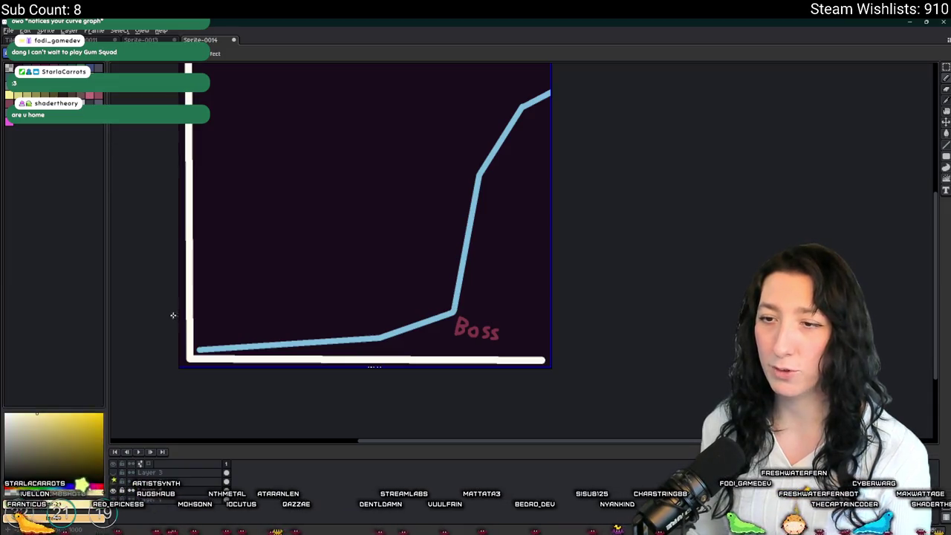
mouse_move(199, 350)
mouse_down()
mouse_move(335, 330)
mouse_move(377, 345)
mouse_move(442, 328)
mouse_up()
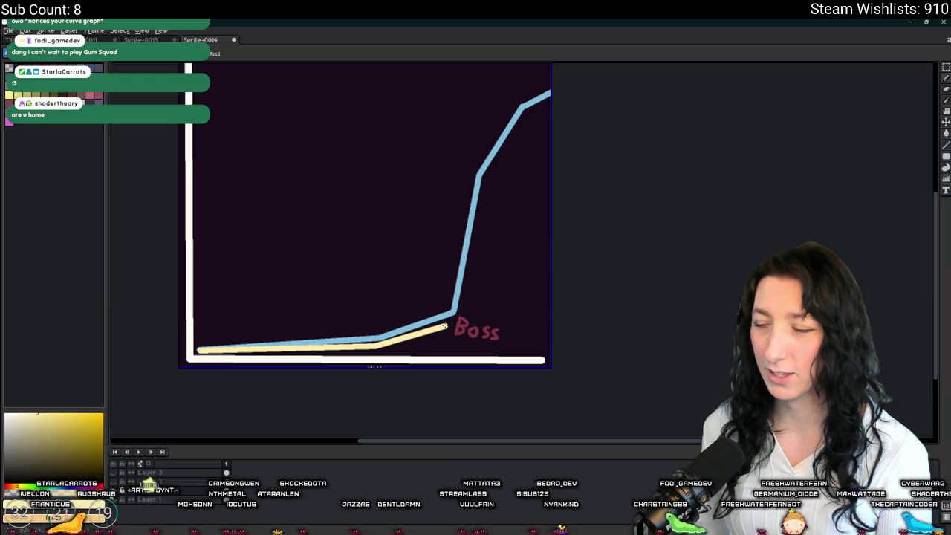
drag(468, 284, 477, 225)
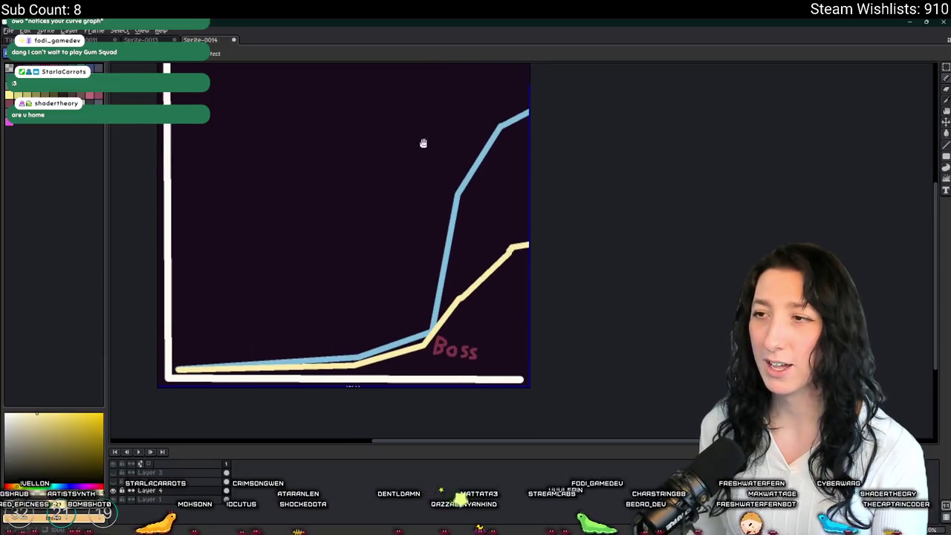
drag(425, 101, 525, 402)
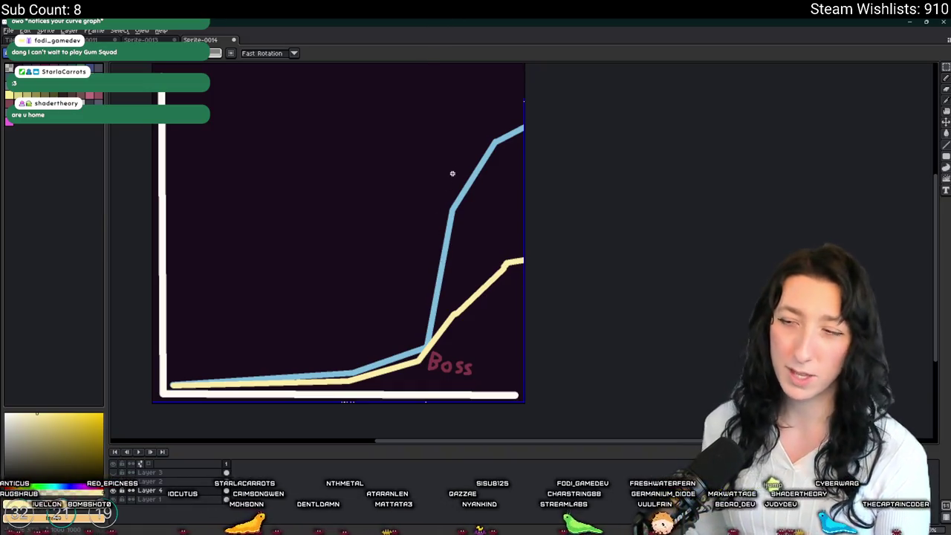
drag(424, 302, 526, 63)
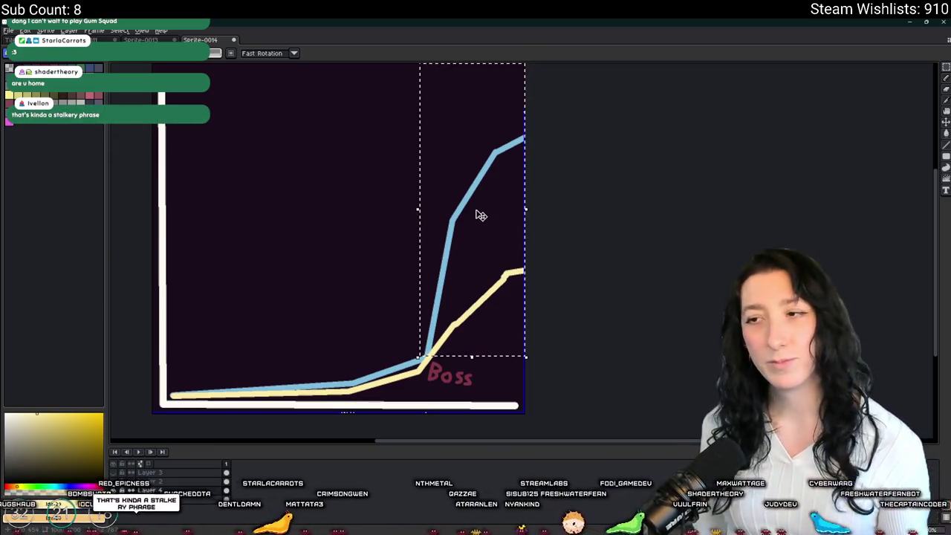
click(660, 225)
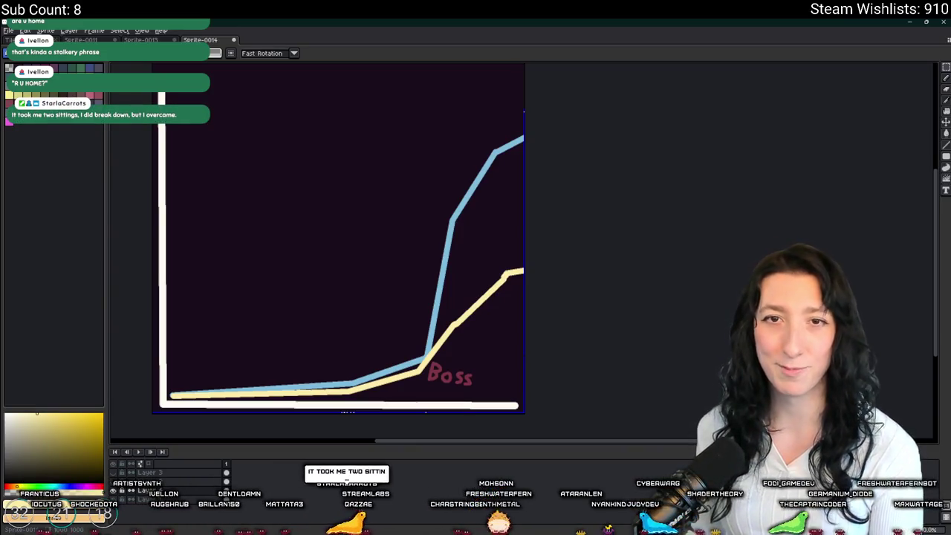
drag(422, 349, 445, 198)
key(ctrl+d)
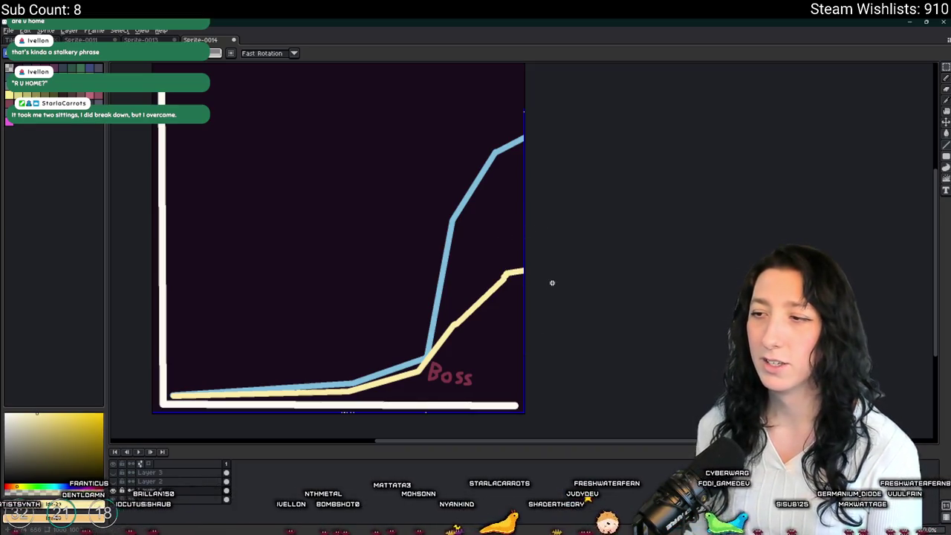
mouse_move(525, 271)
mouse_down()
mouse_move(471, 392)
mouse_move(416, 388)
mouse_up()
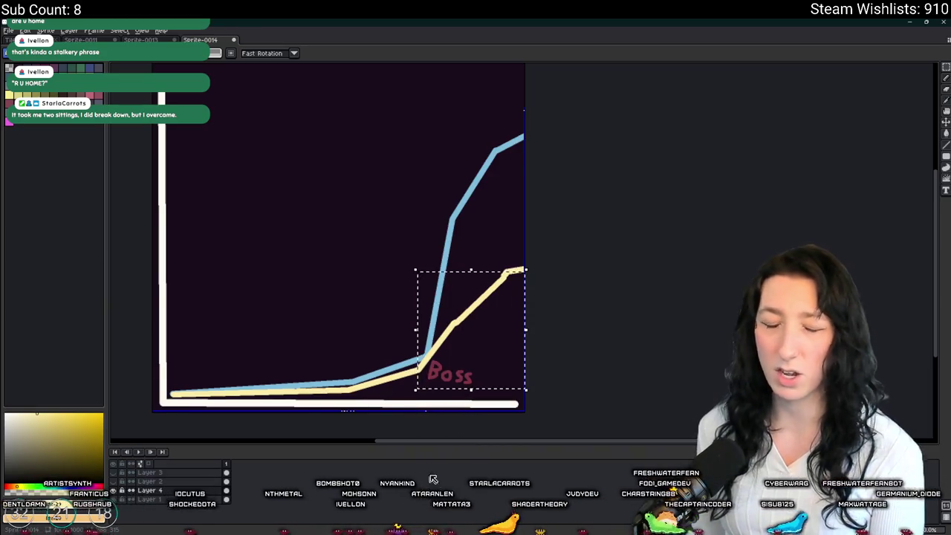
click(500, 365)
drag(421, 352, 522, 91)
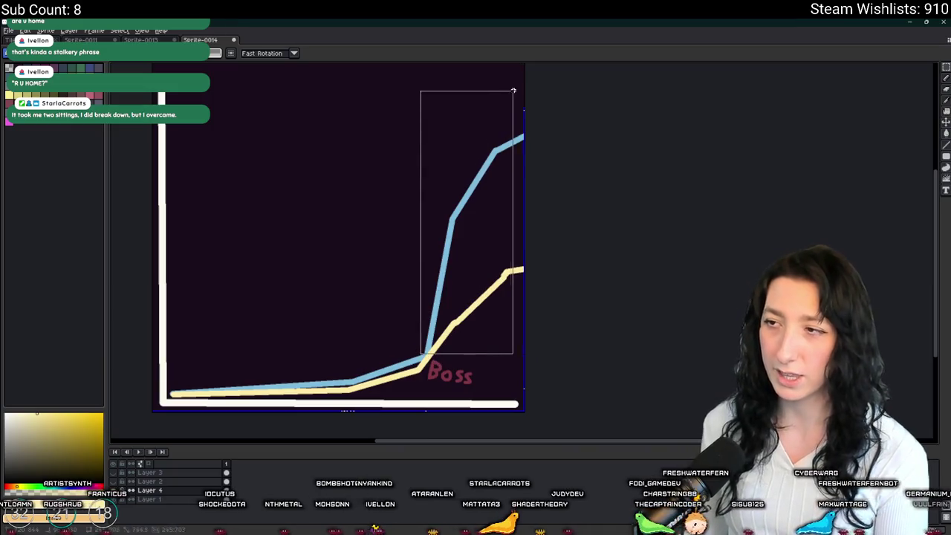
click(449, 242)
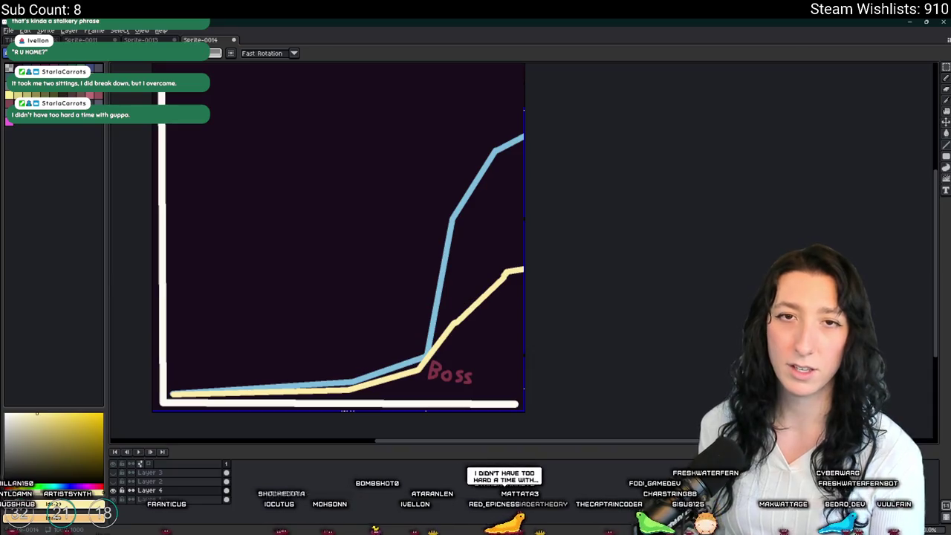
key(i)
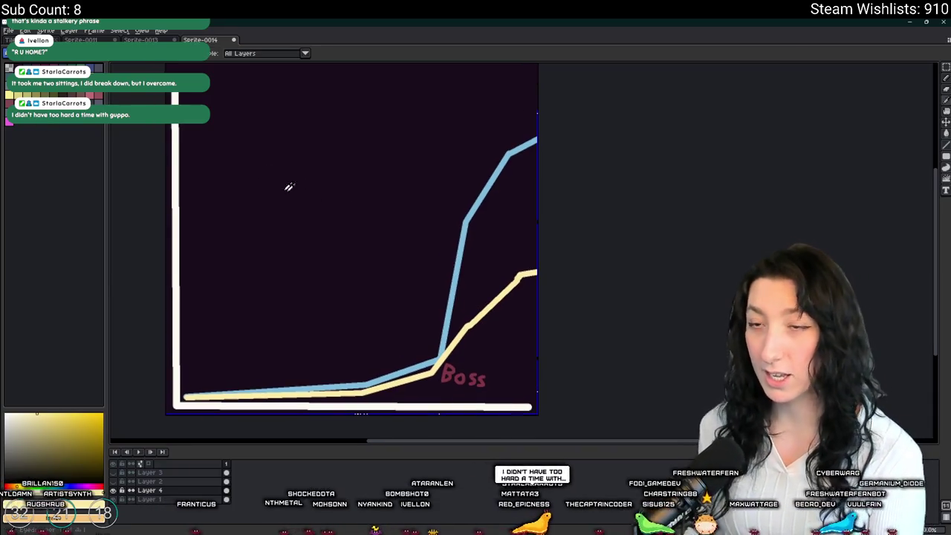
Step: Draw a green curve rising gently, then shooting straight up to the top
key(b)
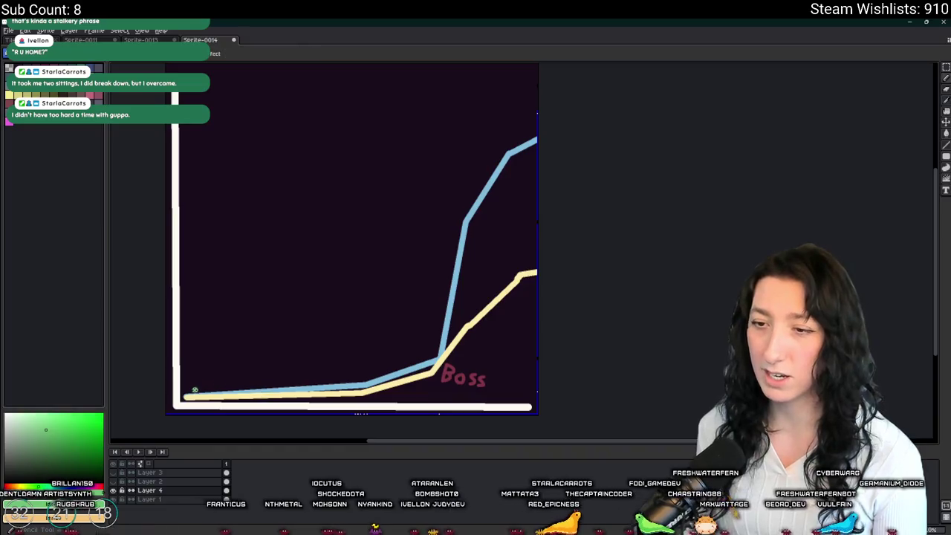
mouse_move(185, 395)
mouse_down()
mouse_move(361, 372)
mouse_move(319, 366)
mouse_move(367, 371)
mouse_move(364, 380)
mouse_move(414, 352)
mouse_move(445, 279)
mouse_move(442, 325)
mouse_move(416, 342)
mouse_move(442, 346)
mouse_up()
mouse_move(459, 242)
mouse_down()
mouse_move(446, 65)
mouse_move(451, 112)
mouse_move(488, 96)
mouse_move(480, 89)
mouse_move(493, 81)
mouse_move(583, 115)
mouse_up()
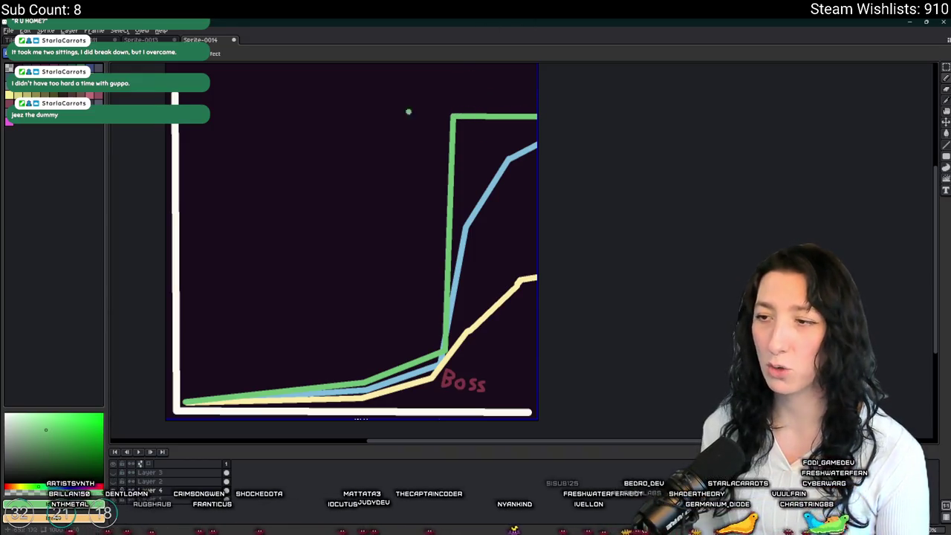
scroll(304, 250, left, 2)
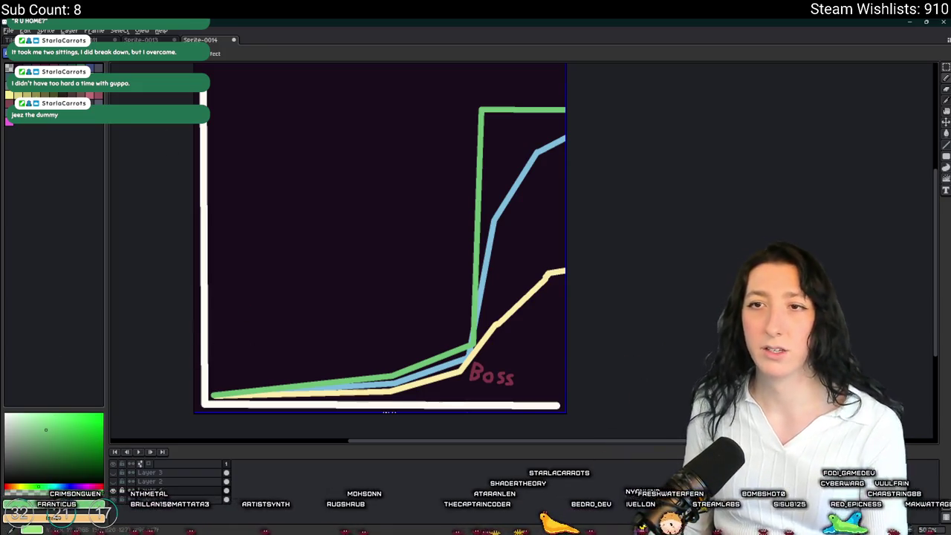
Step: Choose light orange and try several orange strokes across the graph, undoing each
alt+click(216, 392)
mouse_move(215, 392)
mouse_down()
mouse_move(436, 287)
mouse_move(421, 303)
mouse_move(499, 319)
mouse_move(556, 344)
mouse_move(549, 356)
mouse_up()
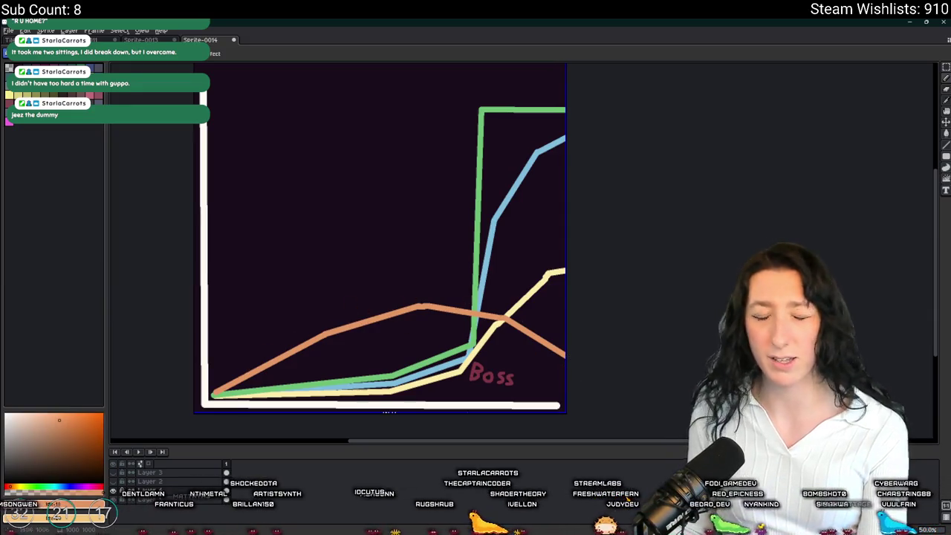
key(ctrl+z)
key(ctrl+z)
key(ctrl+z)
key(ctrl+z)
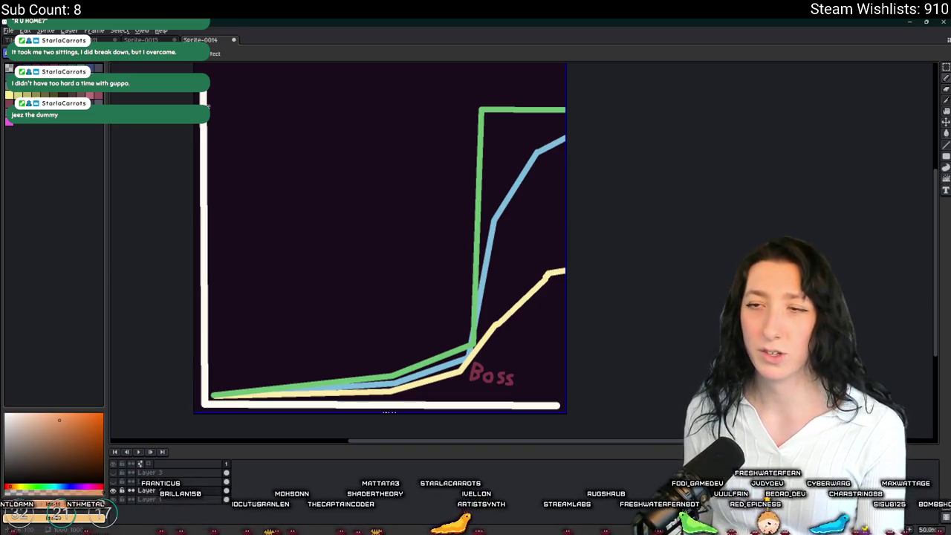
mouse_move(227, 103)
mouse_down()
mouse_move(297, 121)
mouse_move(339, 89)
mouse_move(275, 95)
mouse_move(302, 101)
mouse_move(419, 276)
mouse_move(382, 197)
mouse_up()
drag(381, 233, 371, 407)
mouse_move(331, 89)
mouse_down()
mouse_move(203, 147)
mouse_move(265, 393)
mouse_move(431, 223)
mouse_up()
key(ctrl+z)
key(ctrl+z)
mouse_move(371, 261)
mouse_down()
mouse_move(382, 389)
mouse_move(414, 385)
mouse_move(393, 383)
mouse_up()
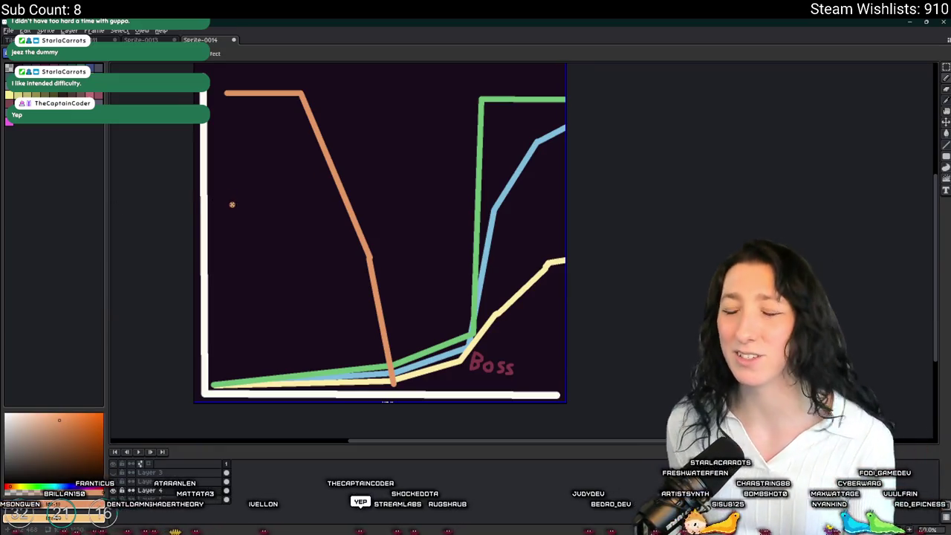
key(ctrl+z)
key(ctrl+z)
key(ctrl+z)
key(ctrl+z)
Step: Draw a level light-orange line straight across the middle of the graph
click(214, 242)
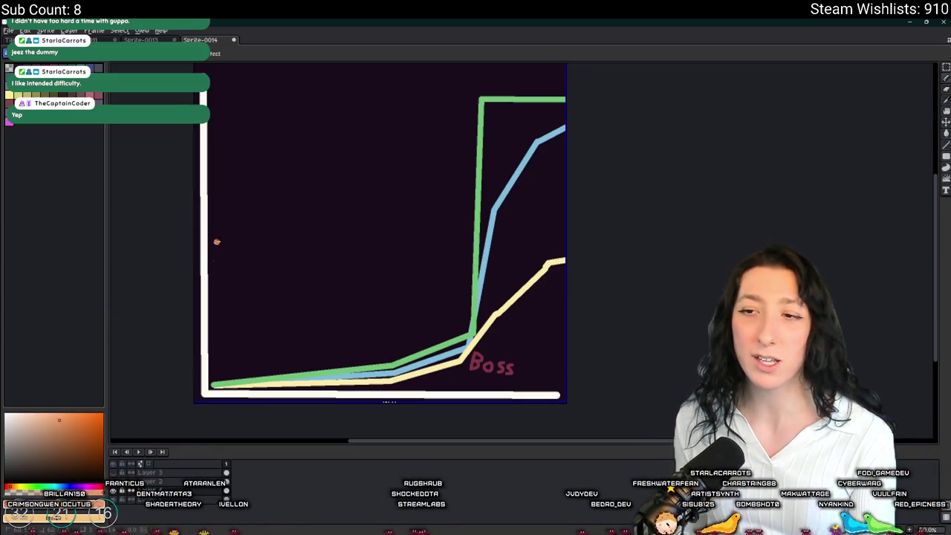
shift+click(526, 246)
shift+click(550, 243)
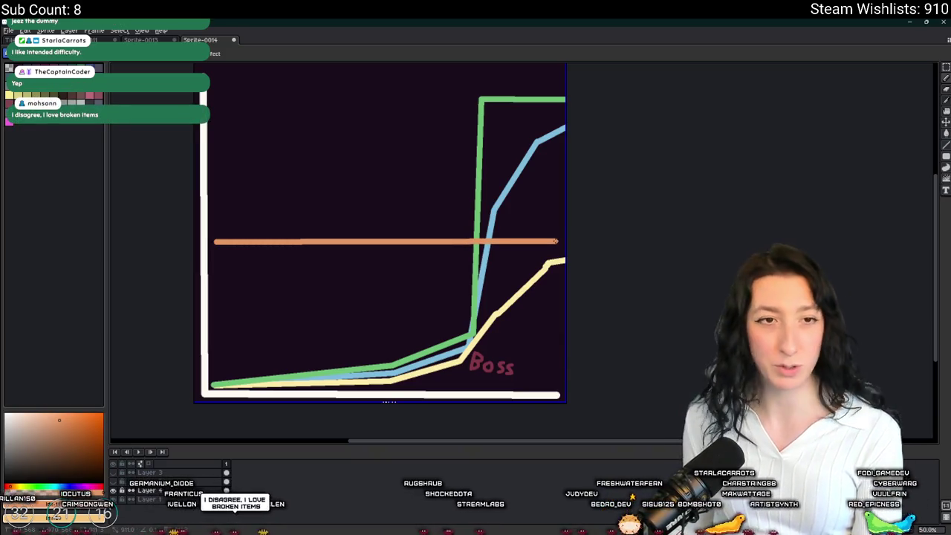
Step: Undo the flat orange line, then try and discard a slightly rising orange line
shift+click(559, 241)
key(ctrl+z)
drag(210, 378, 575, 353)
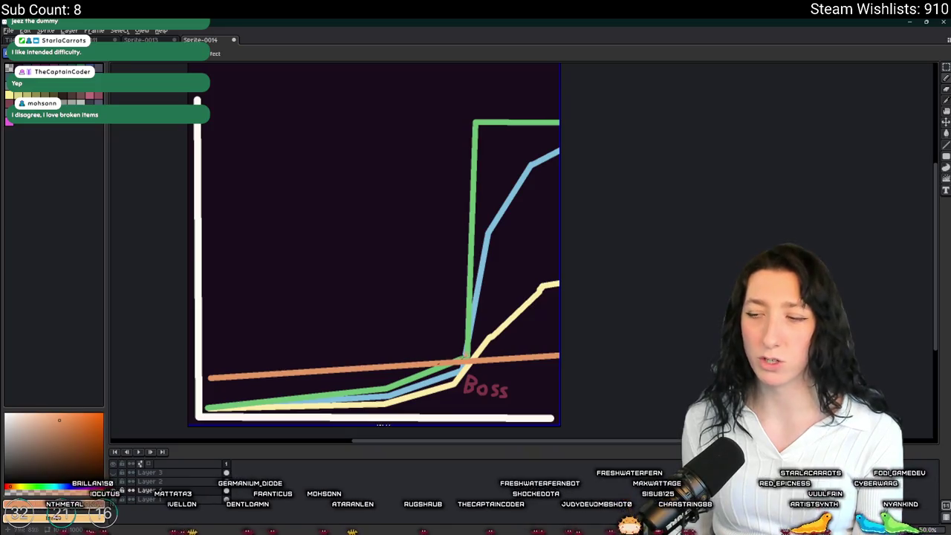
scroll(474, 341, up, 3)
scroll(520, 327, down, 1)
scroll(505, 201, down, 1)
scroll(445, 186, down, 1)
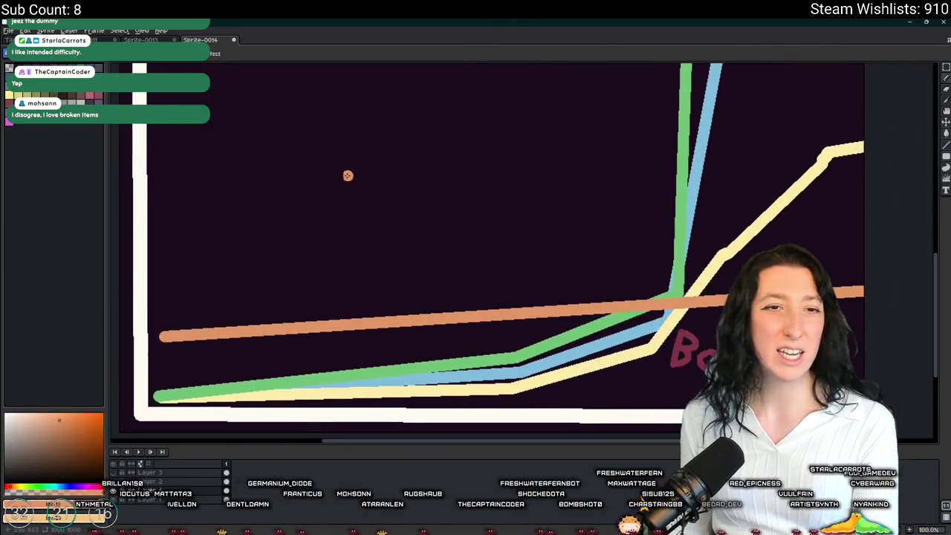
scroll(352, 172, down, 1)
scroll(499, 255, up, 1)
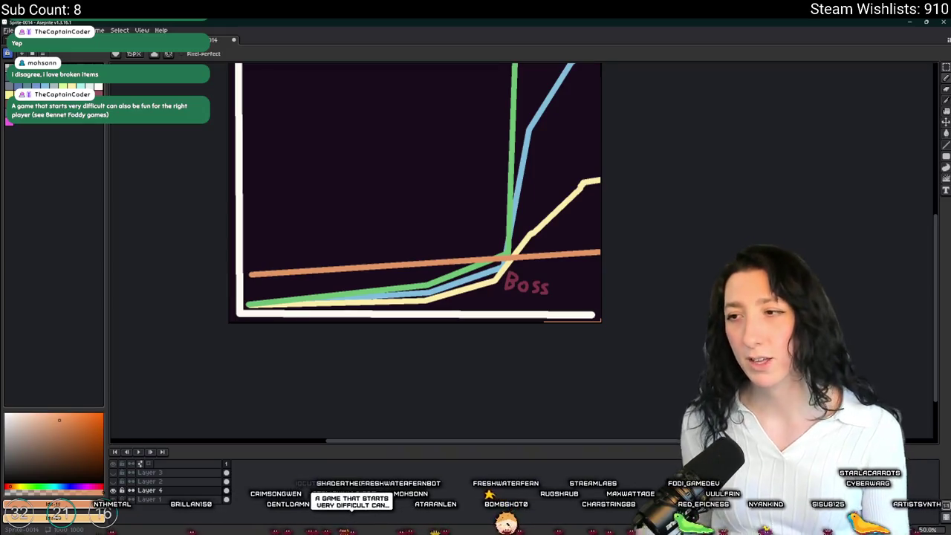
scroll(409, 177, up, 2)
key(ctrl+z)
Step: Draw an orange line starting high at the left and sloping down to the right
scroll(346, 229, up, 4)
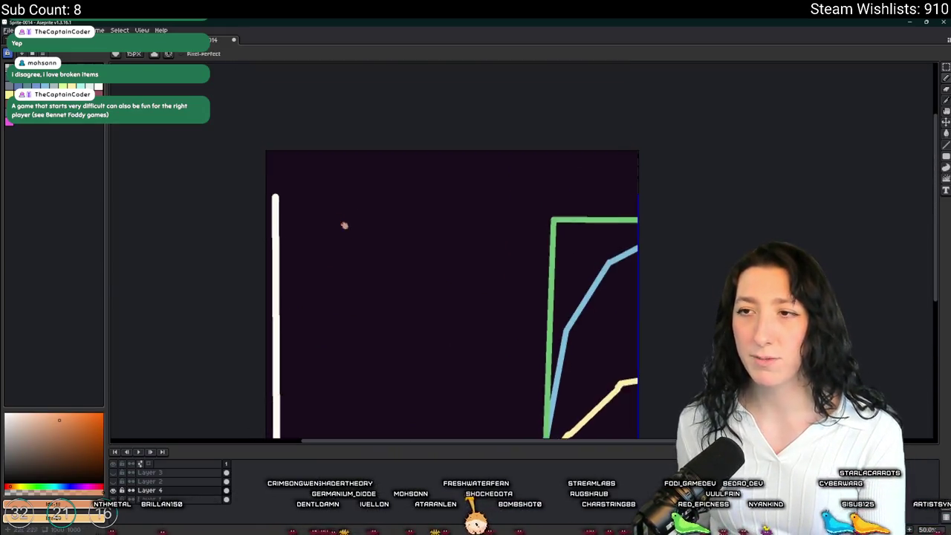
scroll(327, 152, down, 3)
mouse_move(282, 101)
mouse_down()
mouse_move(424, 104)
mouse_move(556, 233)
mouse_move(599, 260)
mouse_move(626, 319)
mouse_move(627, 255)
mouse_move(626, 324)
mouse_up()
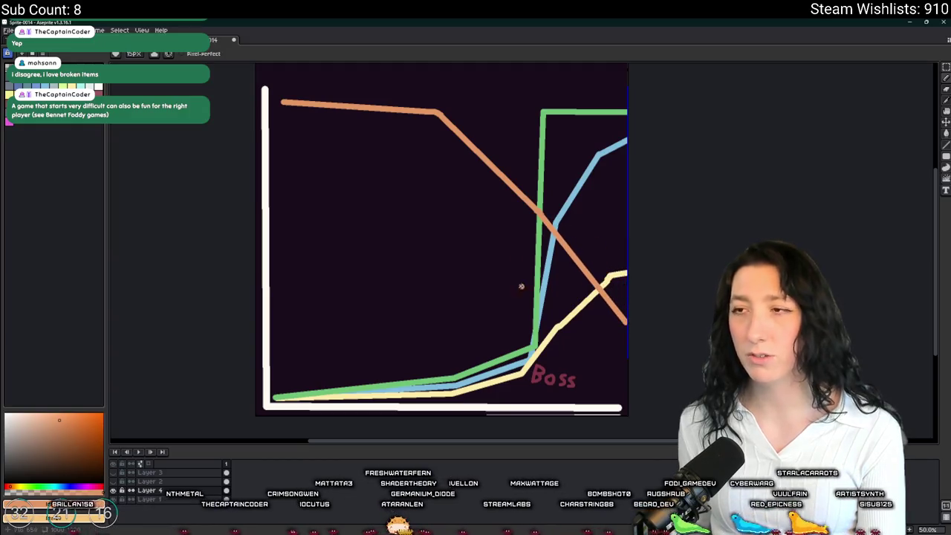
Step: Bend the orange line down to the right edge, discarding a stray orange loop
drag(461, 168, 441, 189)
scroll(373, 153, right, 2)
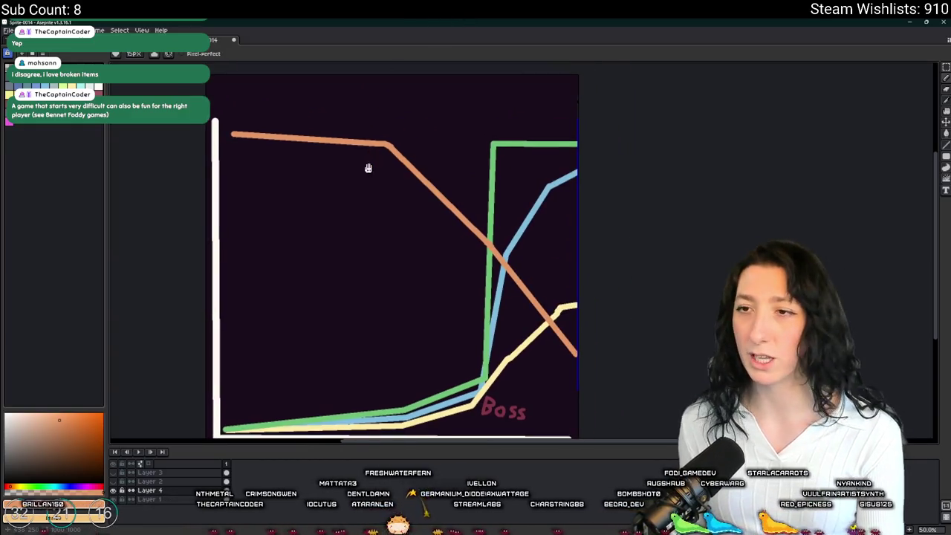
scroll(371, 193, right, 2)
mouse_move(199, 126)
mouse_down()
mouse_move(289, 191)
mouse_move(295, 103)
mouse_up()
key(ctrl+z)
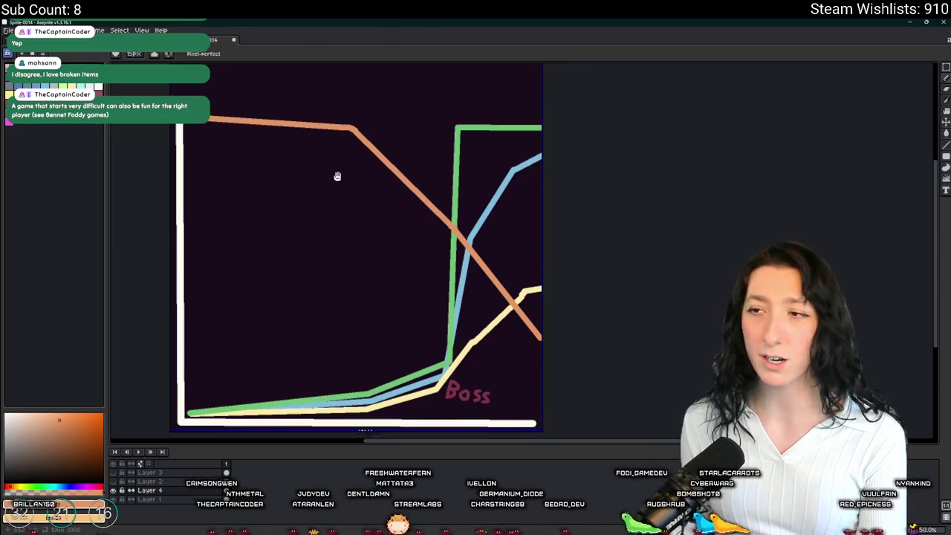
Step: Mark tick marks across the orange line, then undo all the orange strokes
drag(355, 99, 349, 156)
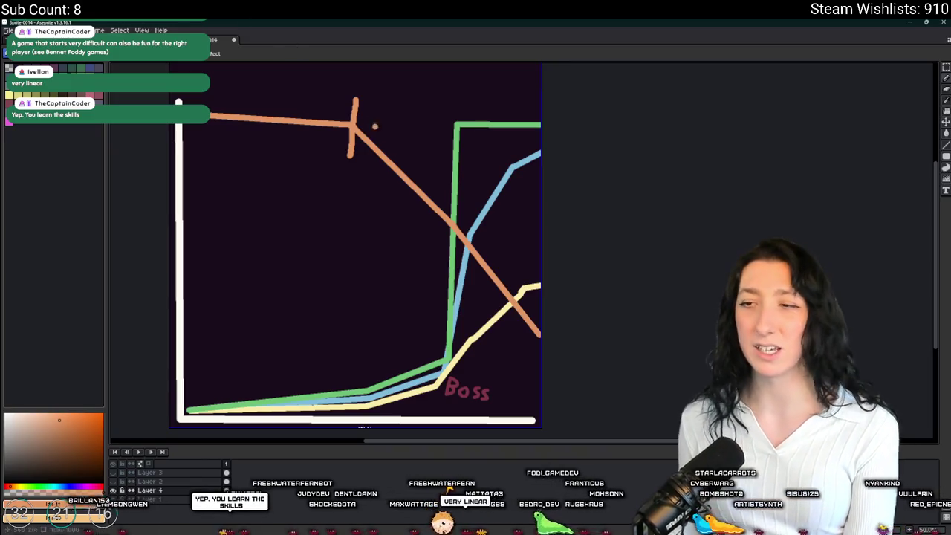
drag(461, 206, 440, 291)
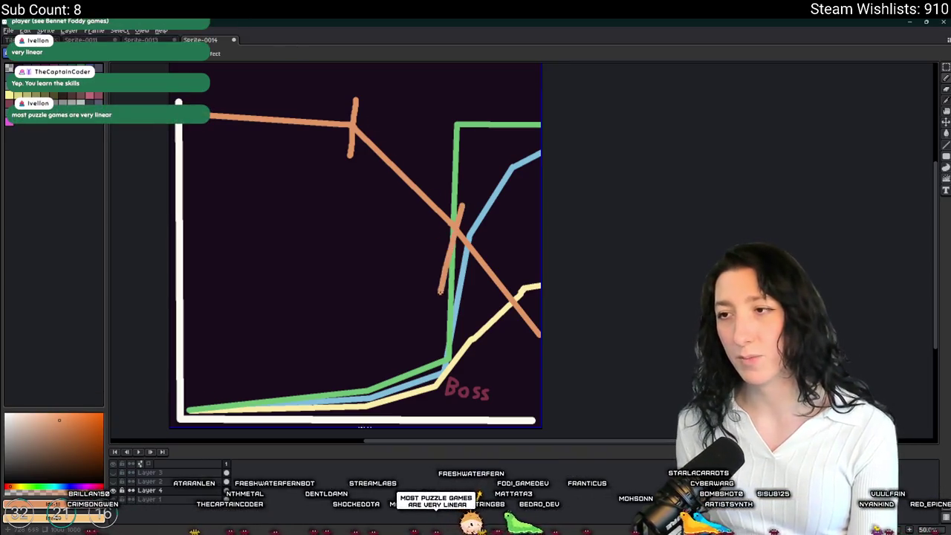
key(ctrl+z)
drag(512, 265, 503, 336)
key(ctrl+z)
drag(500, 249, 484, 320)
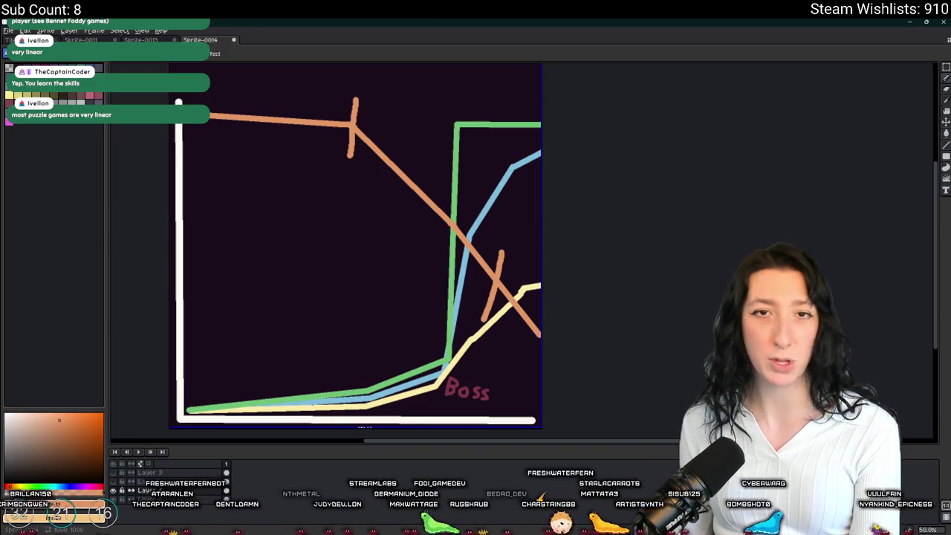
key(ctrl+z)
key(ctrl+z)
key(ctrl+z)
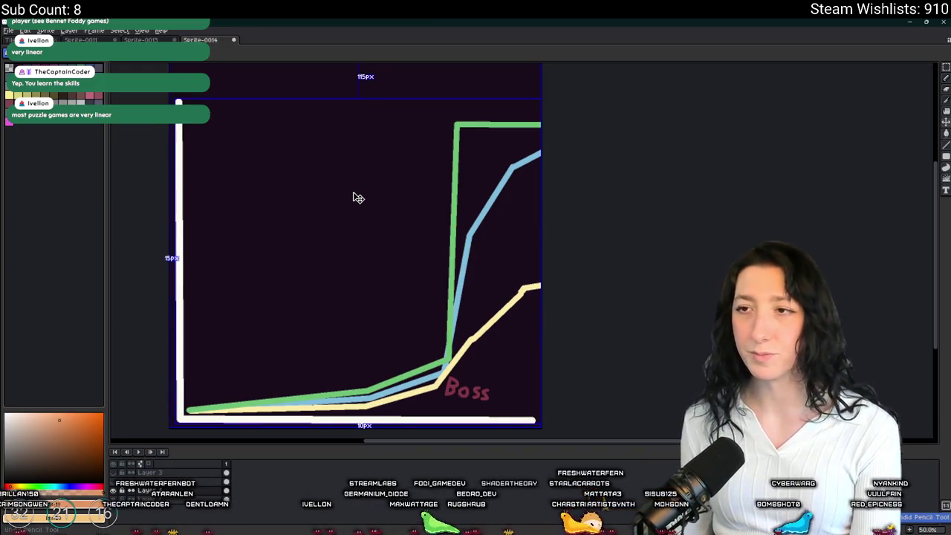
Step: Draw and discard a rising orange line, then enlarge a Bring Me Hope store screenshot in Steam
key(b)
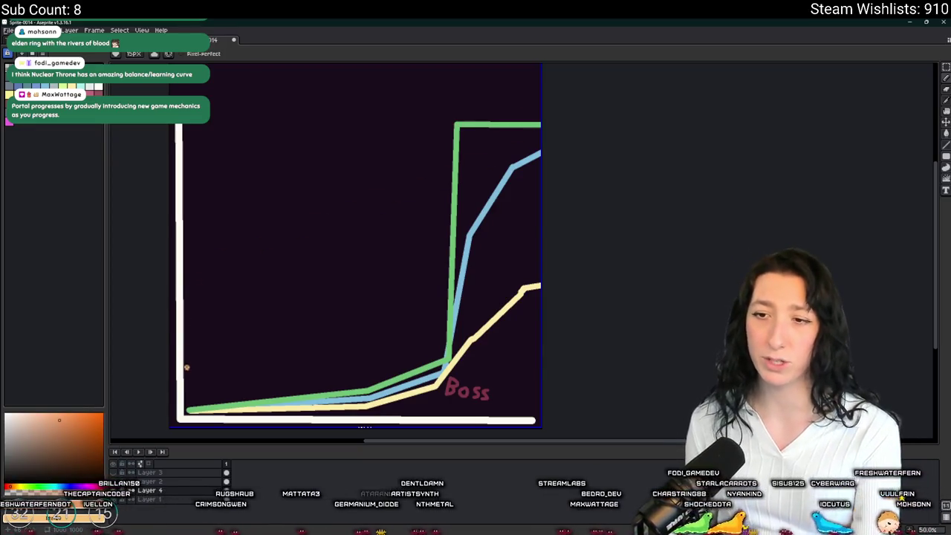
mouse_move(187, 379)
mouse_down()
mouse_move(440, 366)
mouse_move(564, 337)
mouse_up()
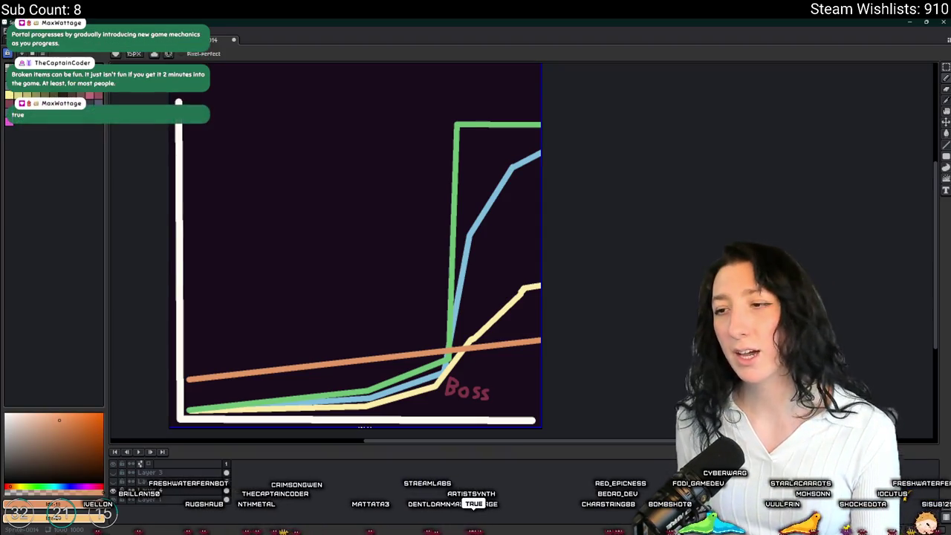
key(ctrl+z)
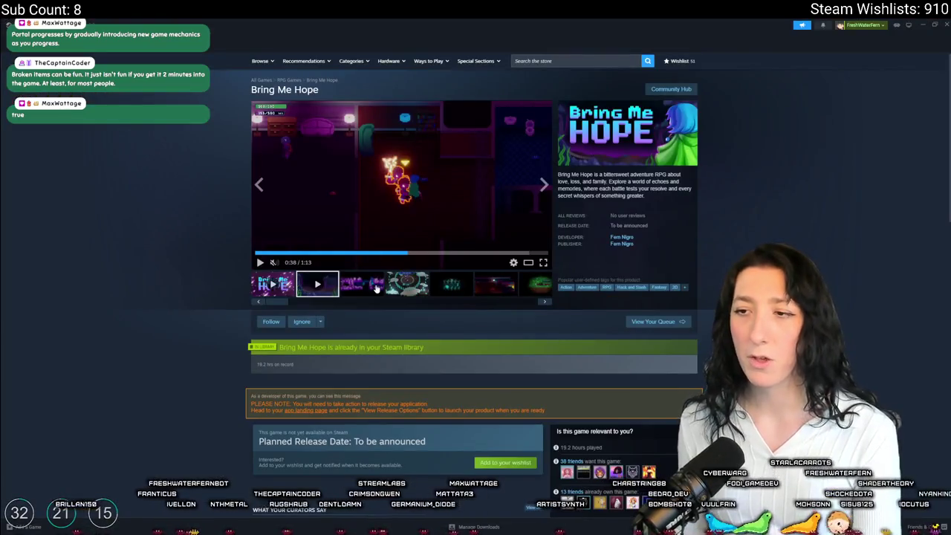
click(419, 209)
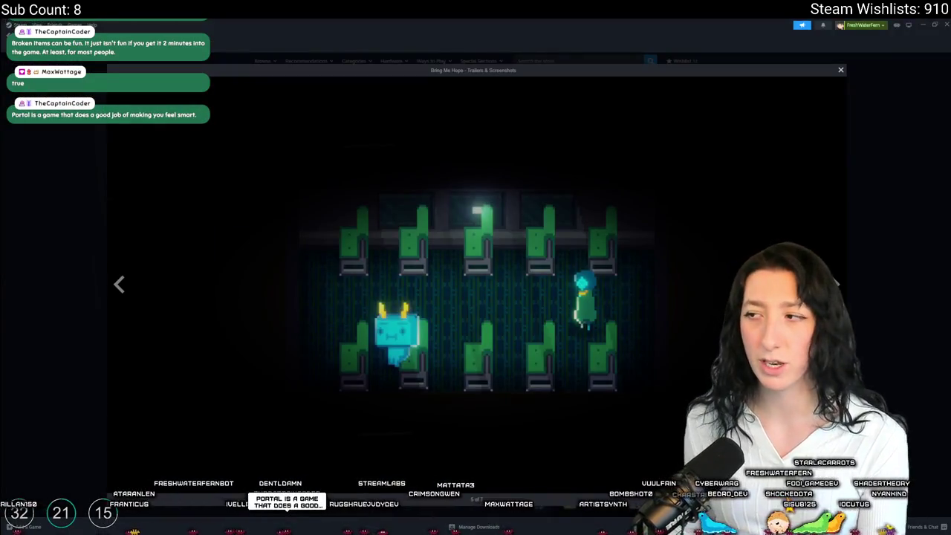
key(alt+Tab)
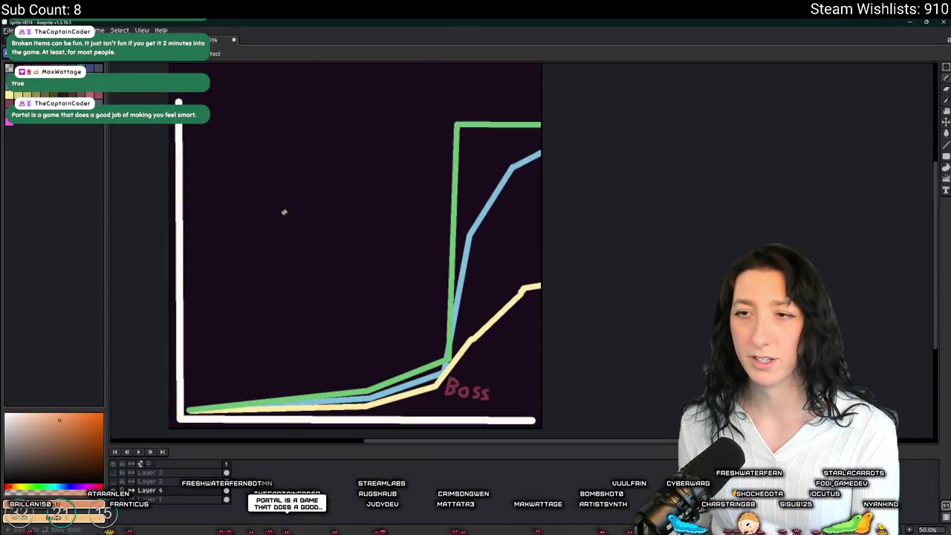
Step: Draw an orange curve from the origin up to the right edge, removing a stray scribble
mouse_move(191, 409)
mouse_down()
mouse_move(386, 369)
mouse_move(428, 338)
mouse_move(464, 290)
mouse_move(557, 282)
mouse_up()
mouse_move(486, 104)
mouse_down()
mouse_move(520, 134)
mouse_move(386, 226)
mouse_move(358, 163)
mouse_up()
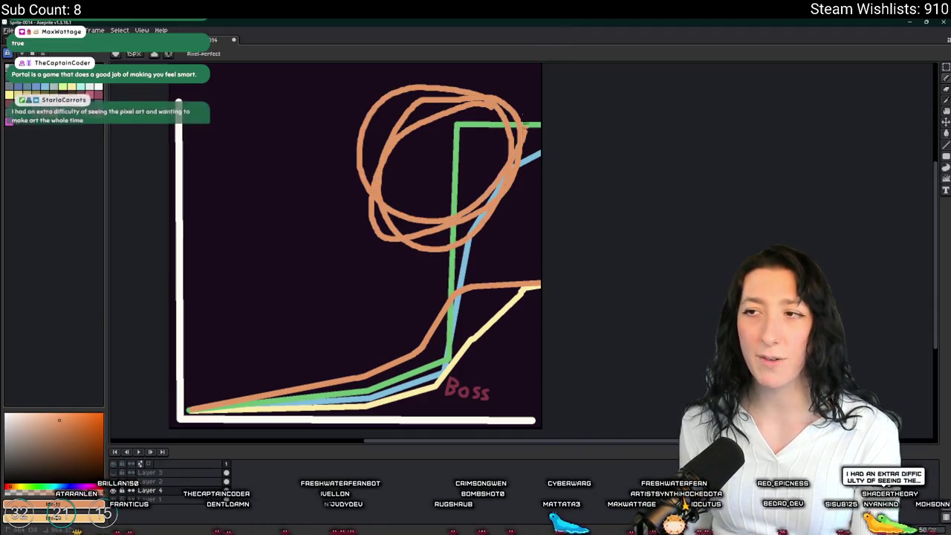
key(ctrl+z)
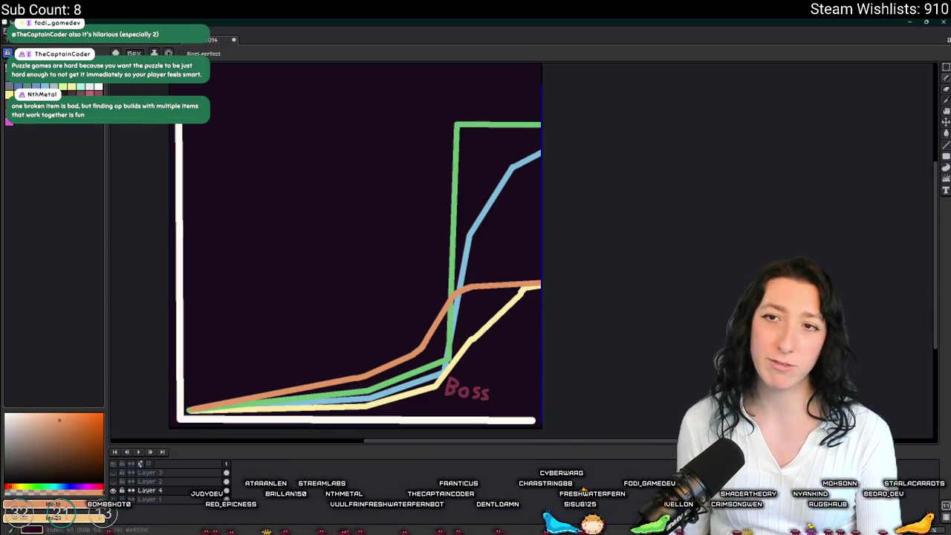
key(x)
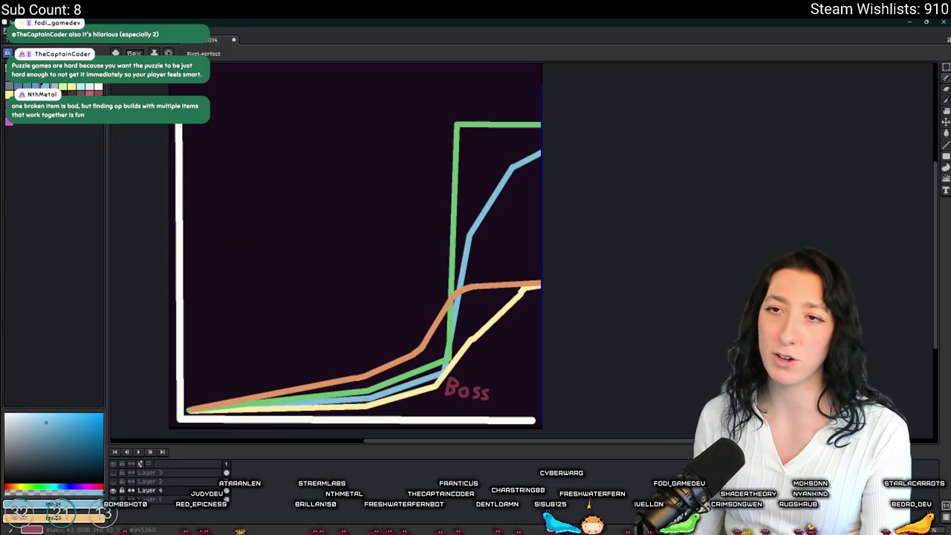
Step: Switch to pink and draw a curve from the origin that climbs near Boss, redrawing bad segments
key(x)
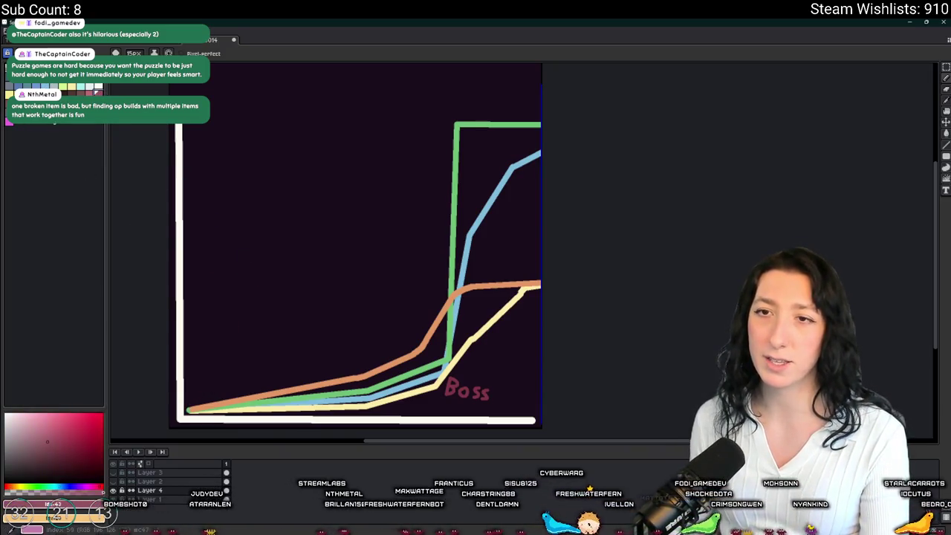
drag(190, 408, 355, 363)
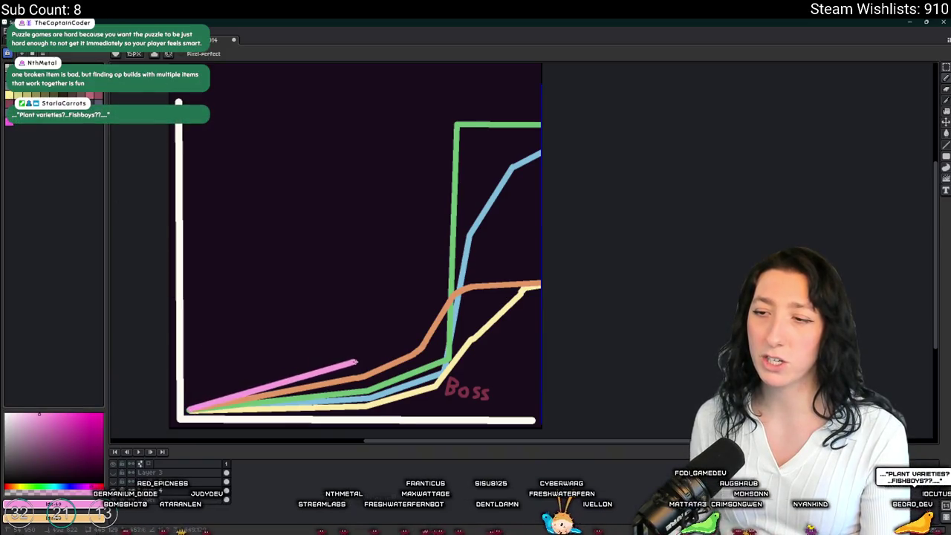
key(ctrl+z)
mouse_move(189, 408)
mouse_down()
mouse_move(289, 379)
mouse_move(373, 379)
mouse_move(468, 324)
mouse_up()
key(ctrl+z)
drag(386, 364, 475, 298)
key(ctrl+z)
key(ctrl+z)
drag(370, 384, 449, 345)
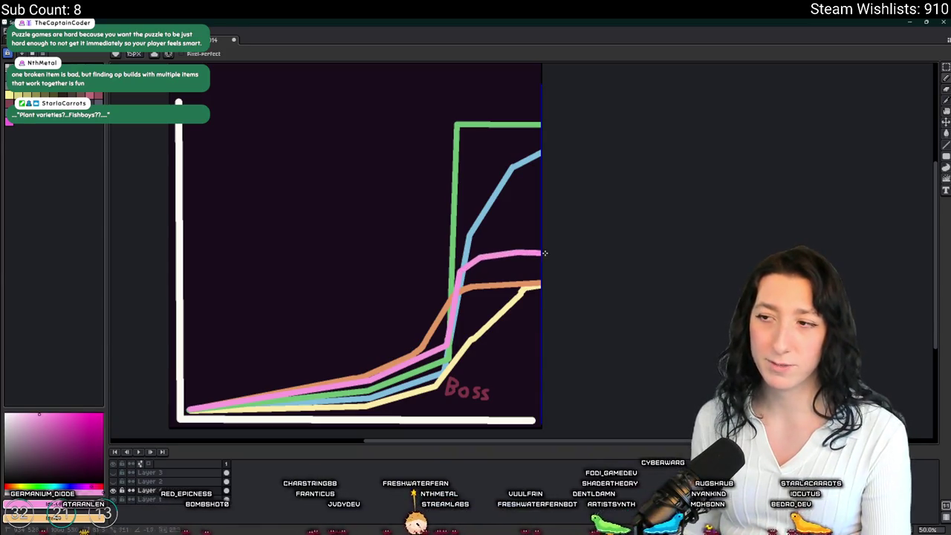
key(w)
click(476, 256)
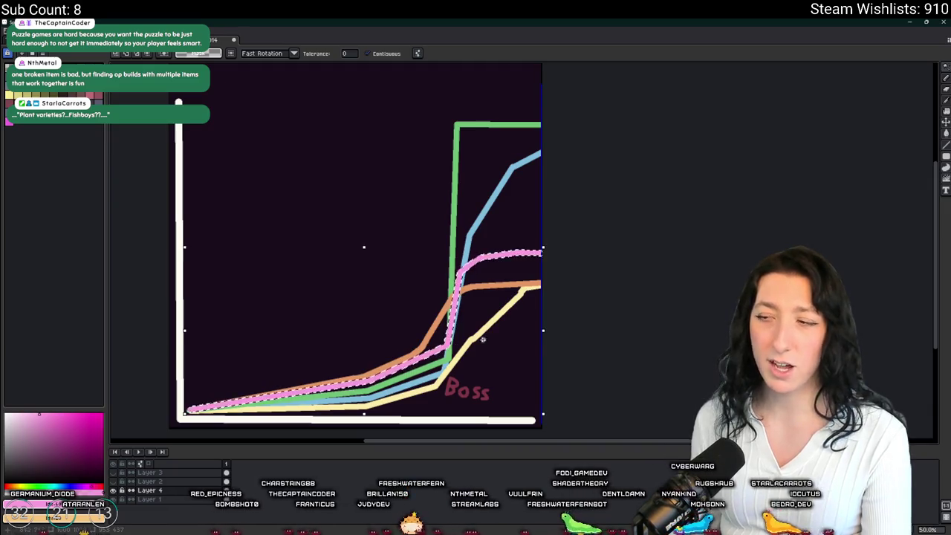
scroll(577, 238, up, 2)
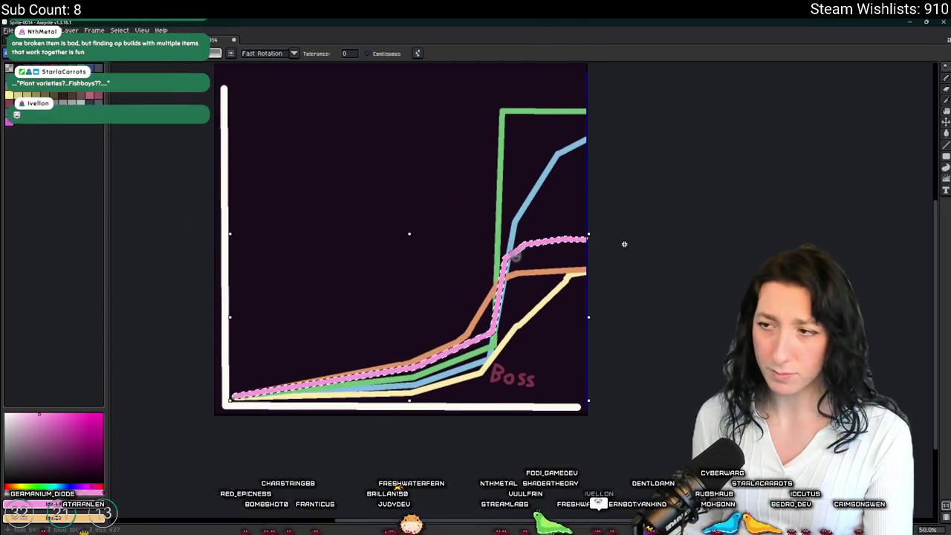
scroll(640, 248, down, 1)
scroll(632, 215, up, 1)
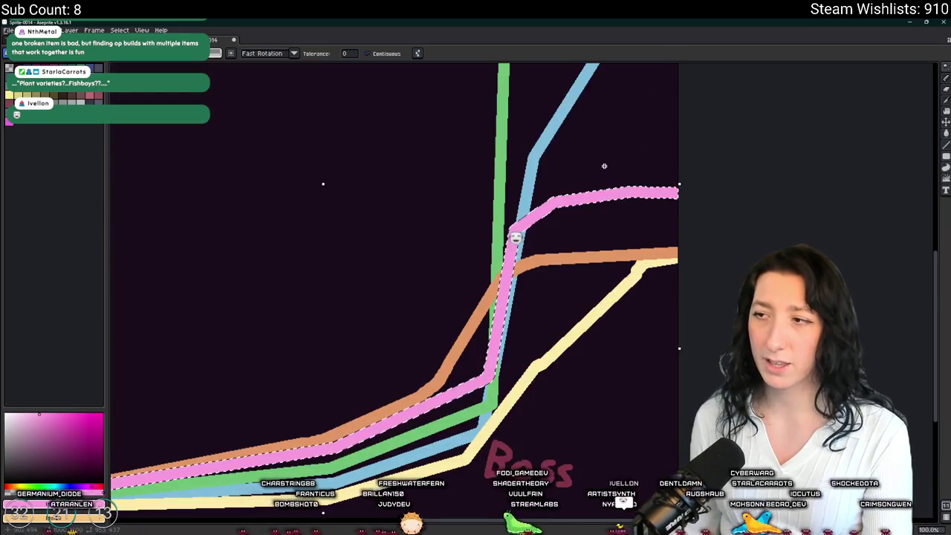
scroll(625, 175, down, 1)
drag(516, 178, 537, 206)
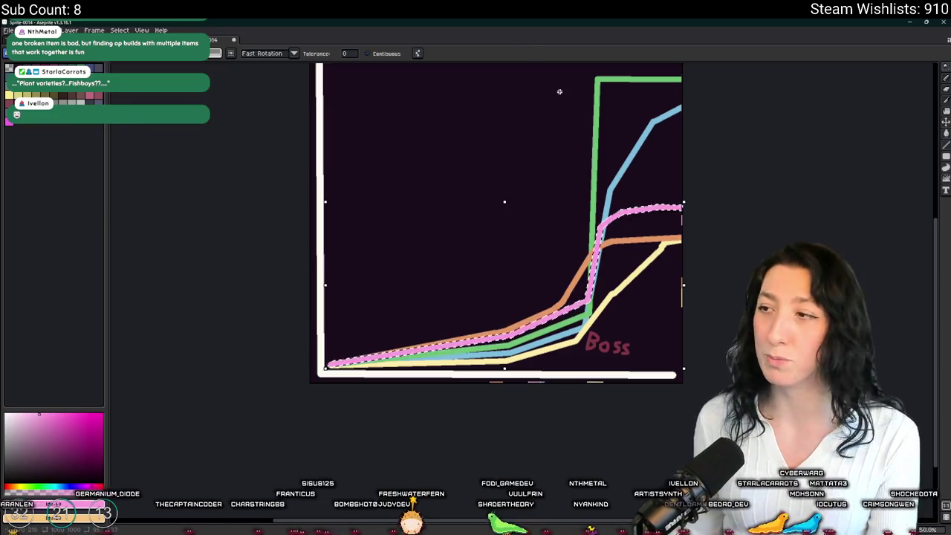
scroll(613, 203, up, 1)
scroll(616, 182, down, 1)
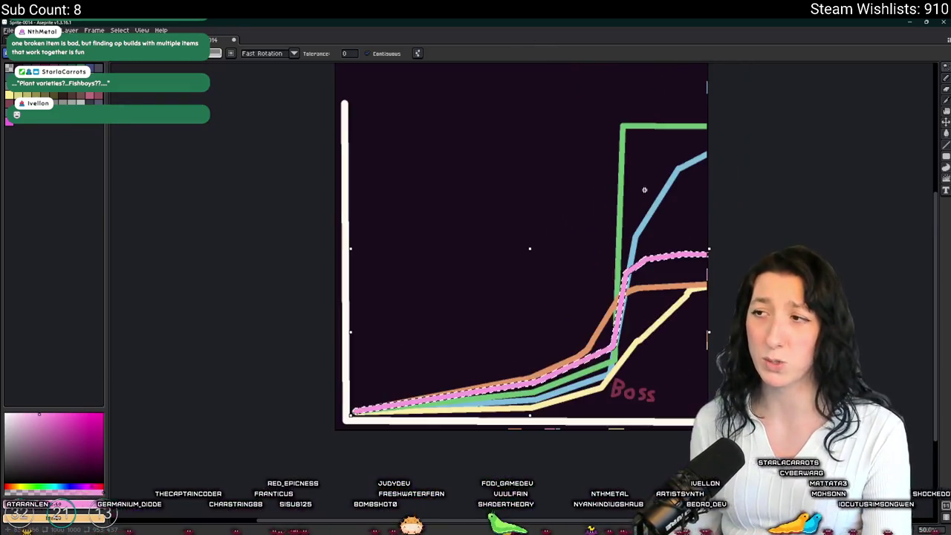
click(620, 160)
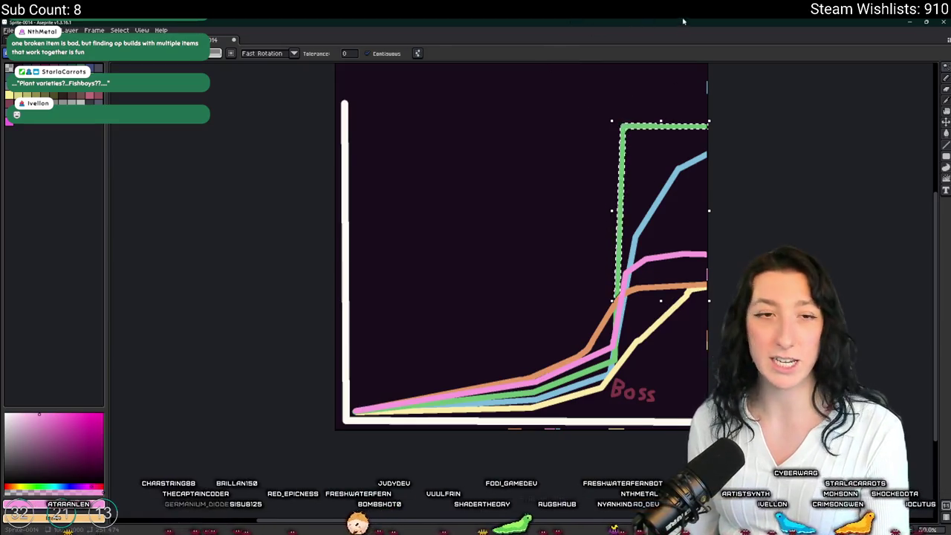
click(686, 169)
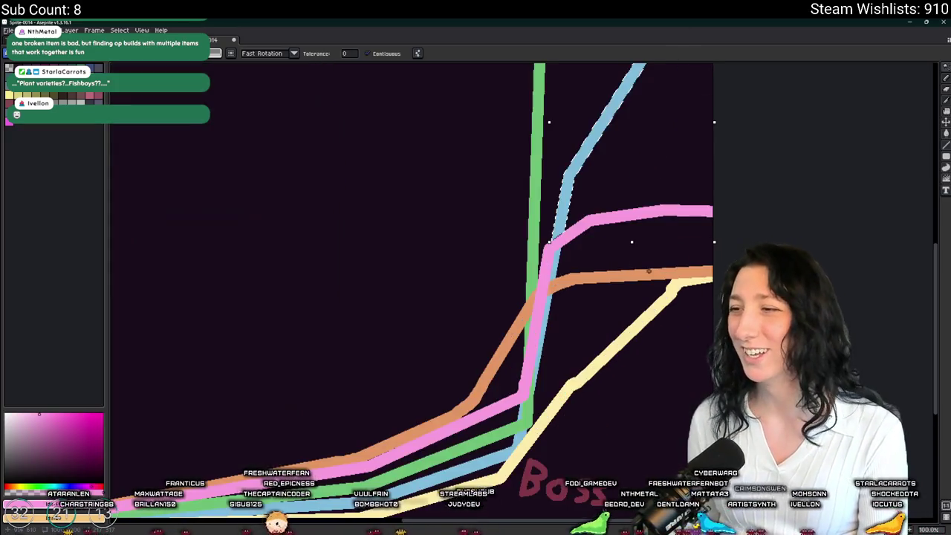
scroll(651, 277, up, 1)
click(650, 279)
click(666, 294)
scroll(682, 278, down, 1)
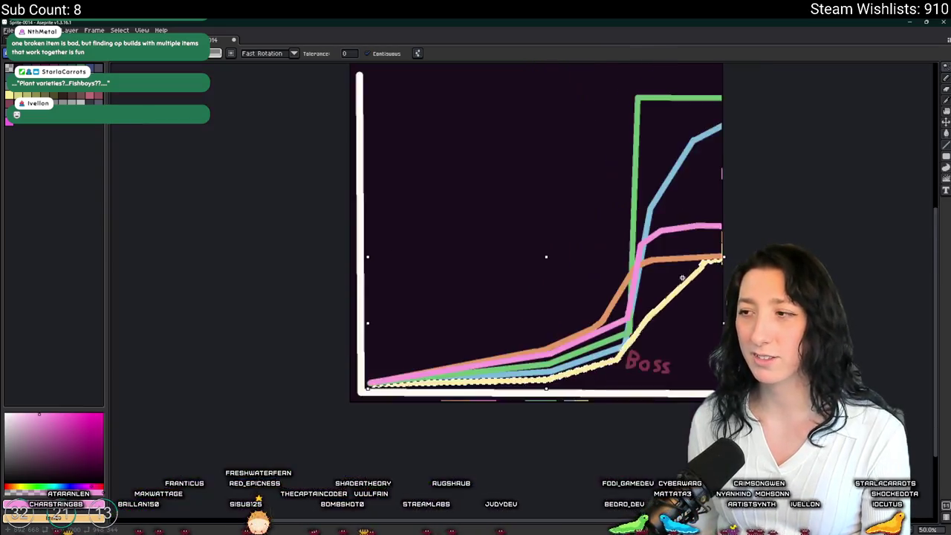
scroll(682, 278, up, 1)
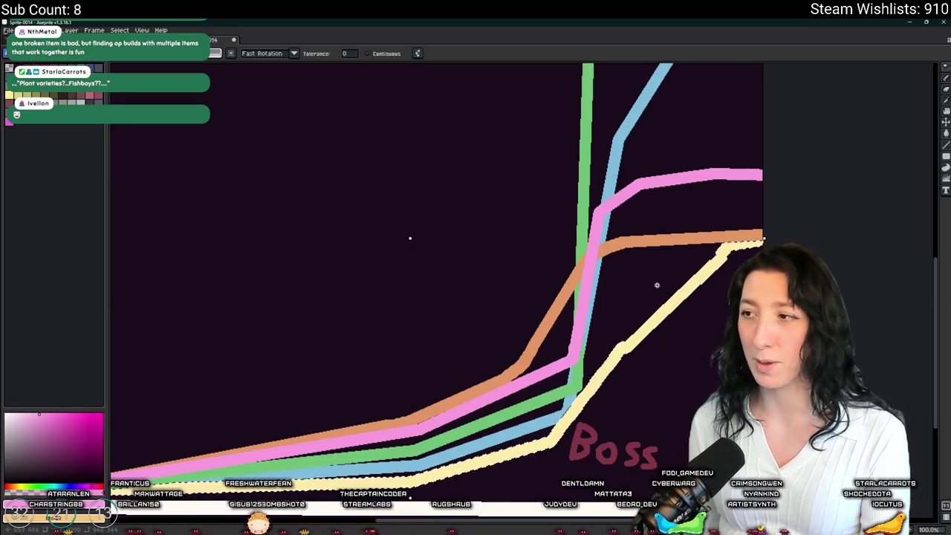
click(558, 308)
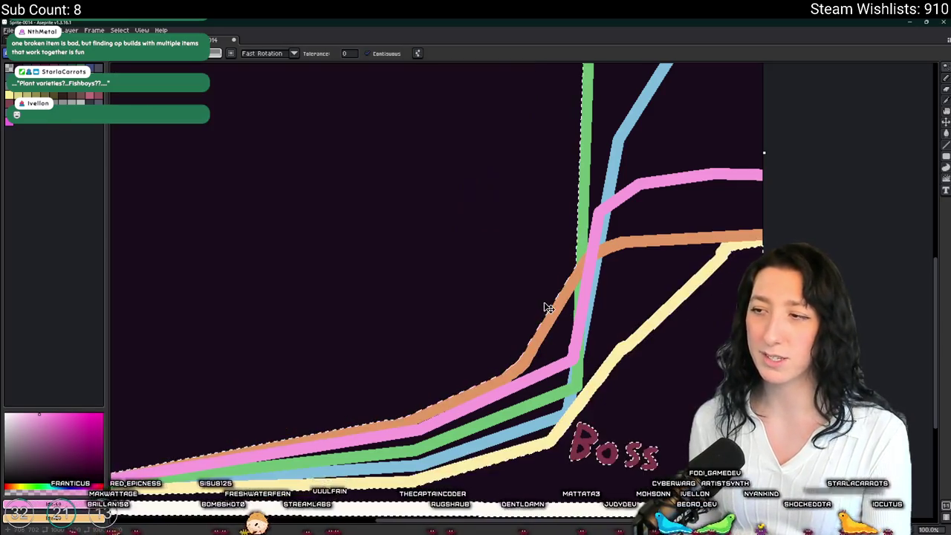
click(626, 346)
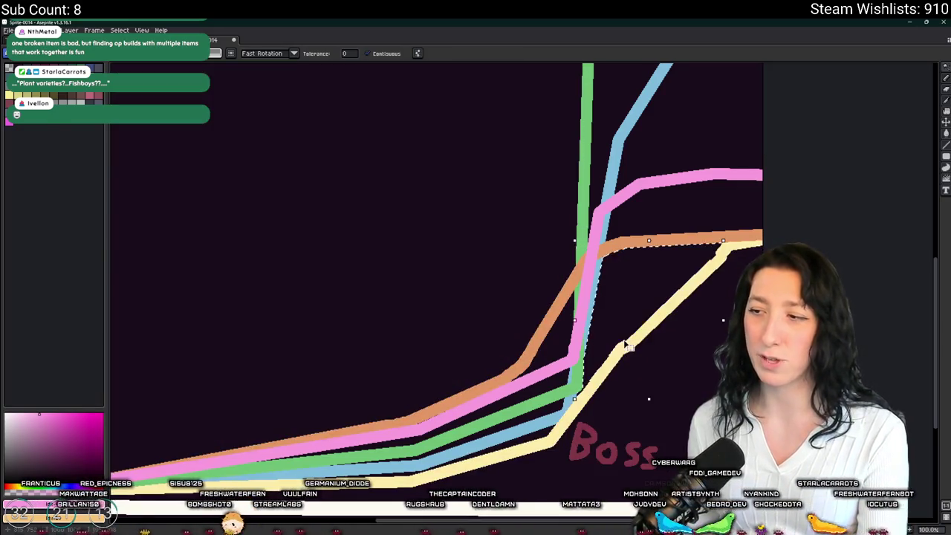
click(572, 284)
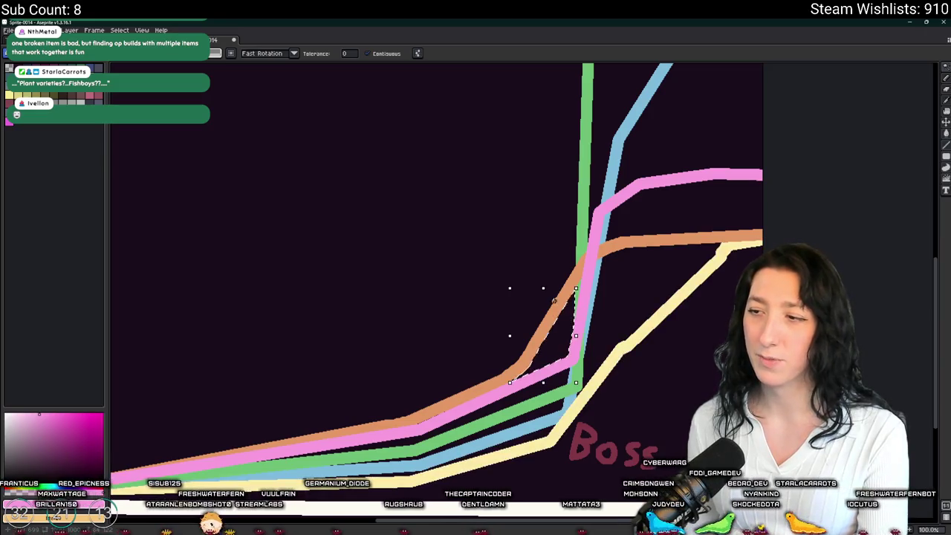
click(599, 264)
drag(599, 265, 595, 297)
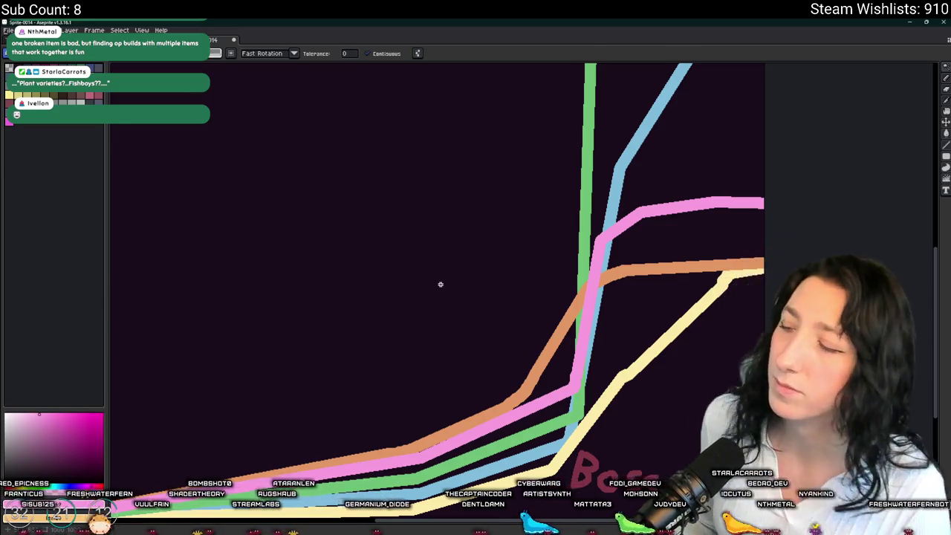
scroll(439, 282, down, 2)
drag(436, 269, 479, 283)
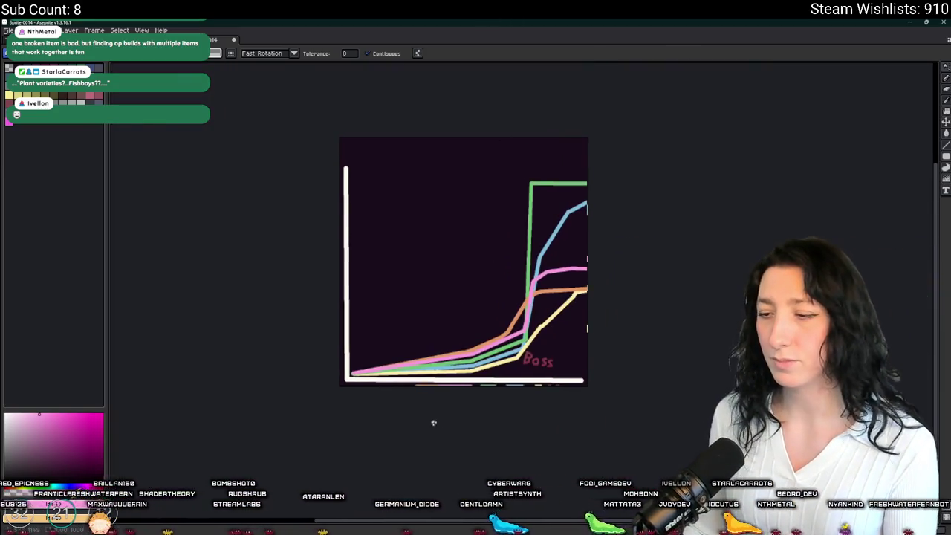
Step: Pass through GameMaker to Steam and close the Bring Me Hope screenshot viewer
key(alt+Tab)
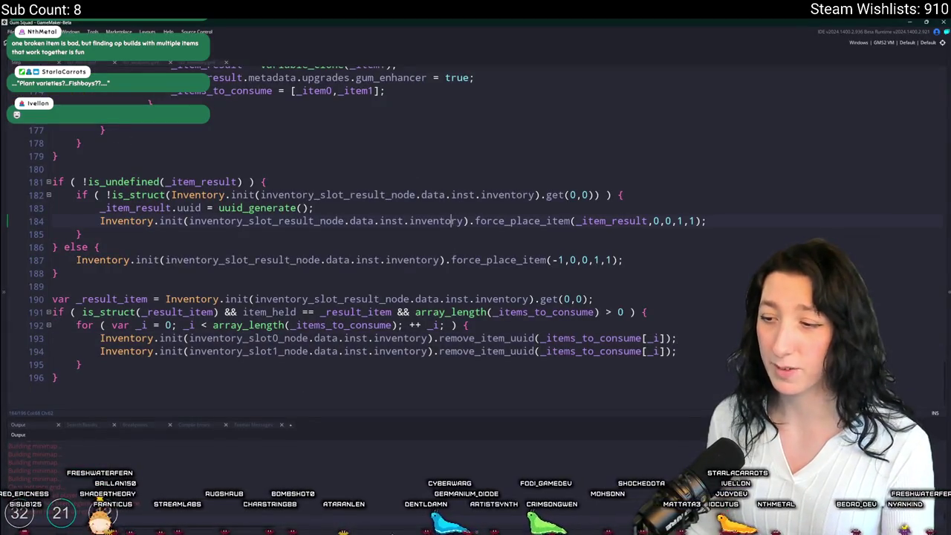
key(alt+Tab)
key(Escape)
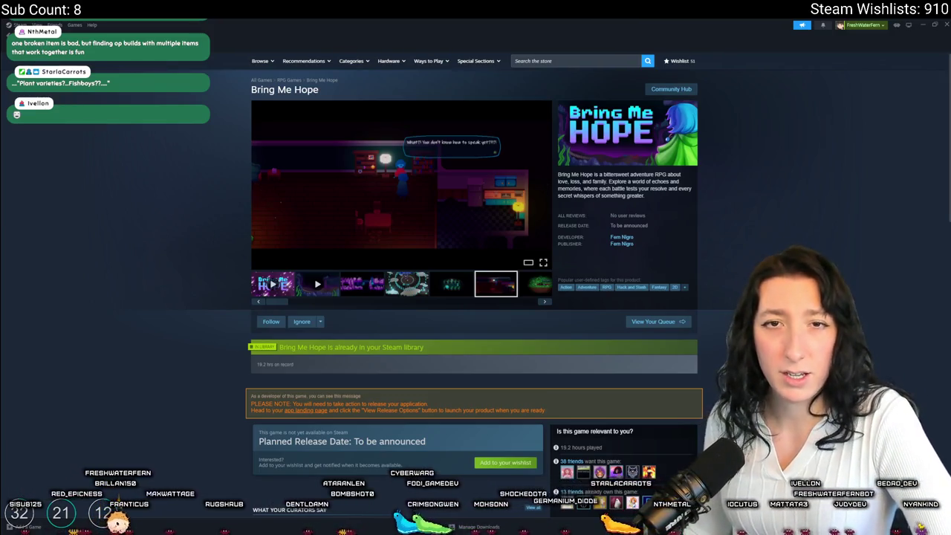
Step: Search the store for 'rock god ty' and open the Rock God Tycoon page
click(616, 59)
text(rock god ty)
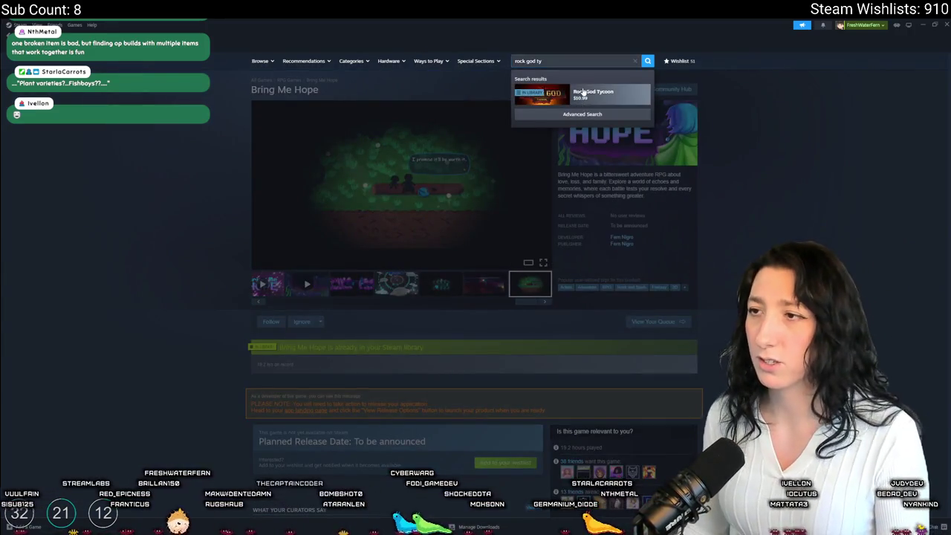
click(593, 93)
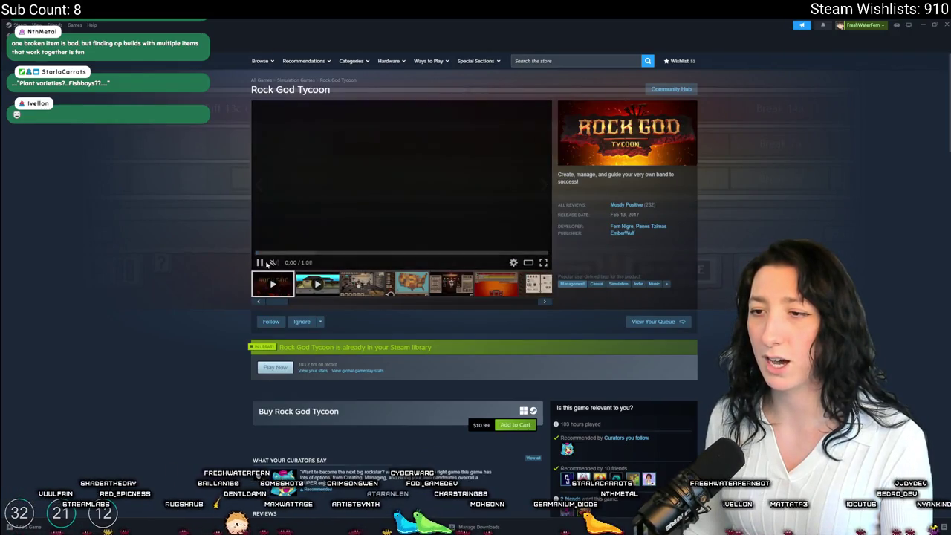
Step: Unmute the Rock God Tycoon trailer and play it fullscreen
click(260, 262)
click(294, 265)
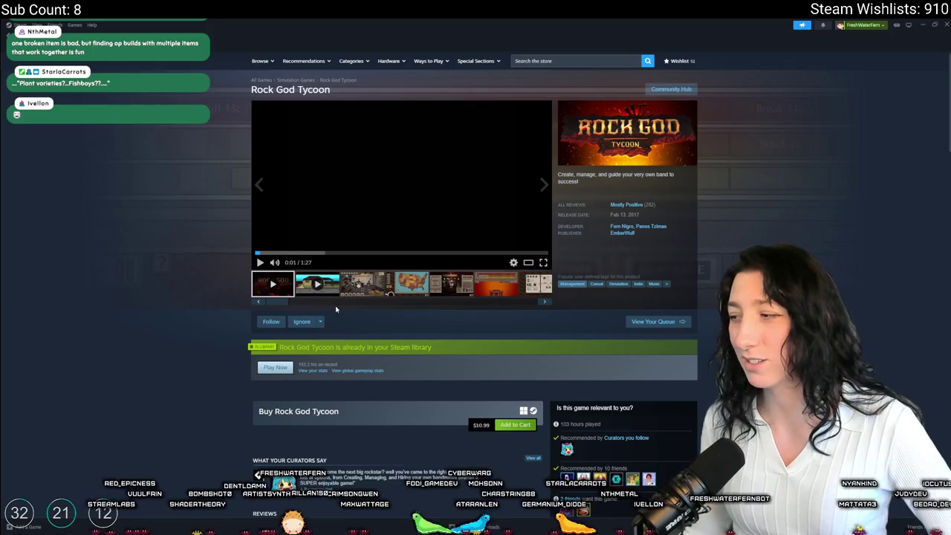
click(544, 262)
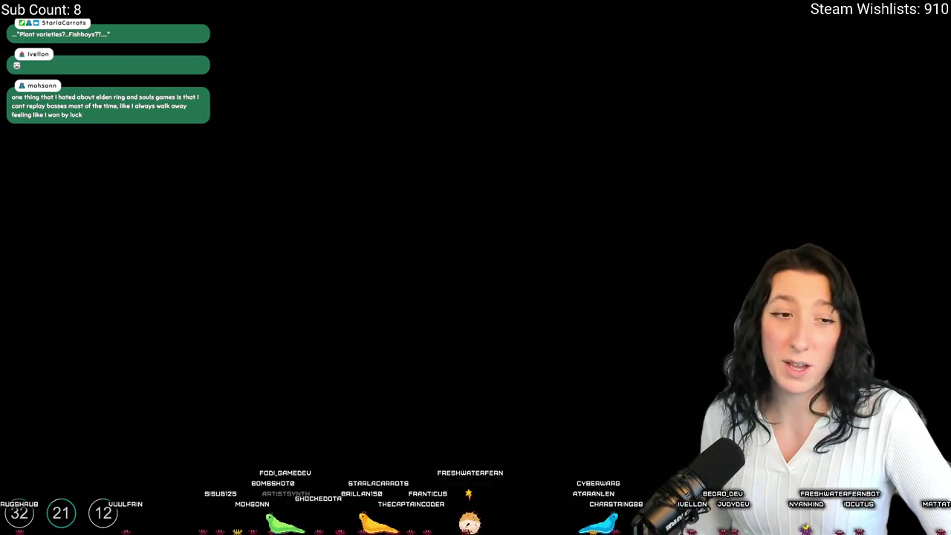
Step: Watch the Rock God Tycoon trailer nearly to the end, then exit fullscreen
mouse_move(38, 242)
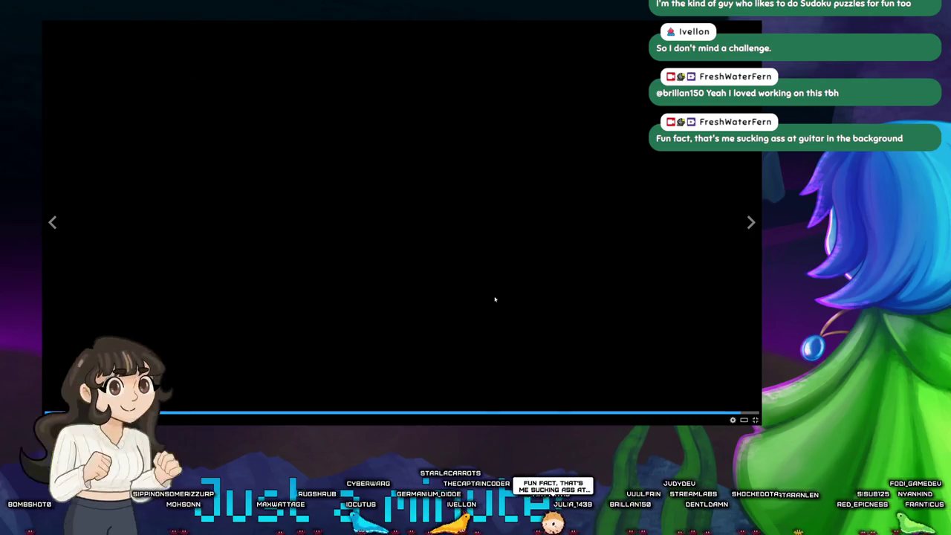
key(Escape)
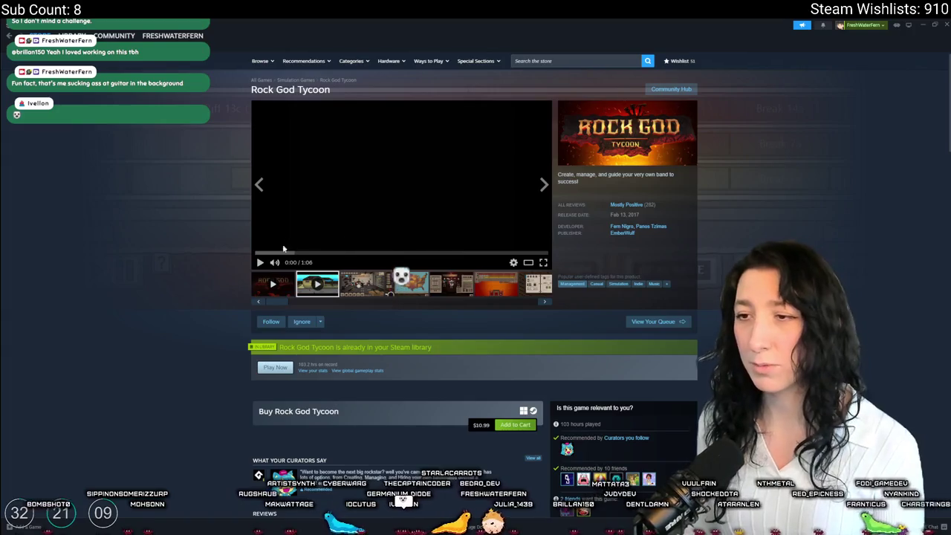
Step: Mute the trailer, view the Made with GameMaker curator page, go back, and close Steam
click(273, 263)
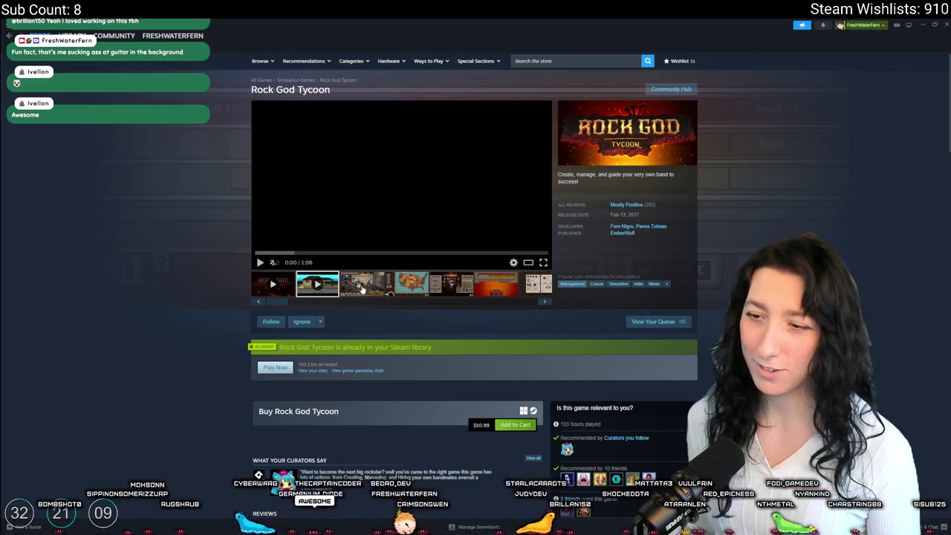
scroll(360, 289, down, 2)
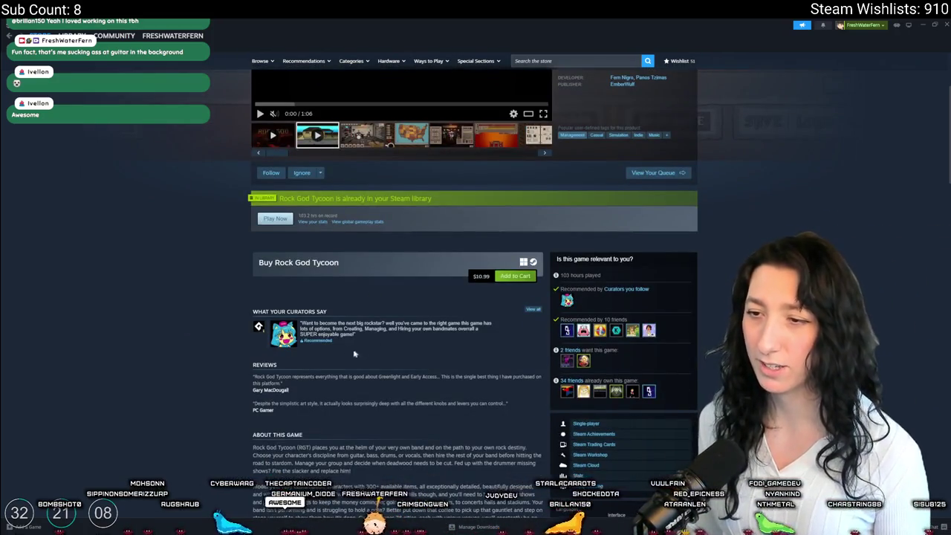
click(258, 327)
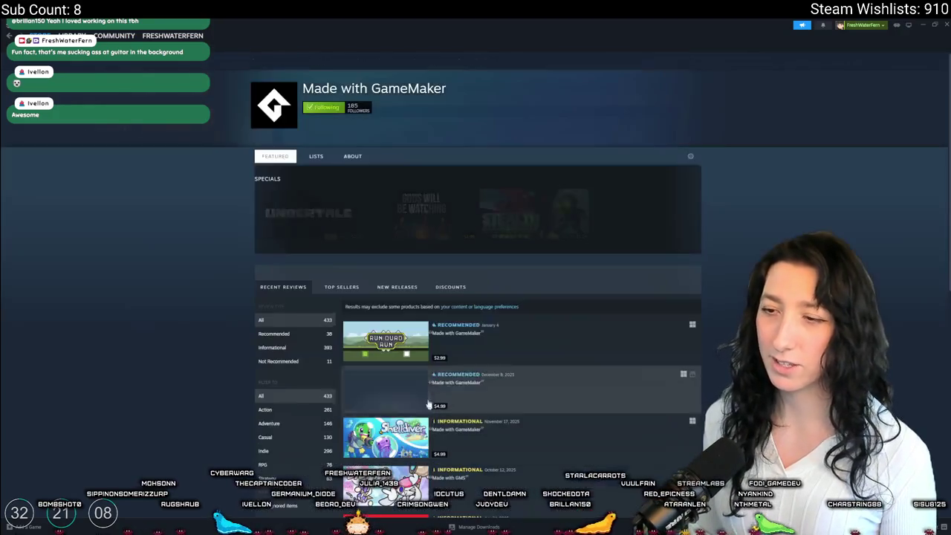
click(8, 38)
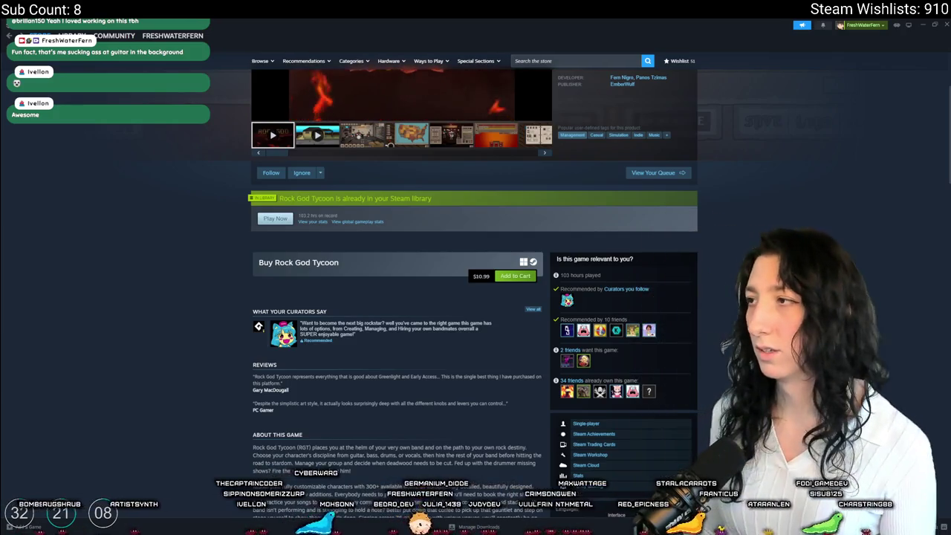
click(945, 25)
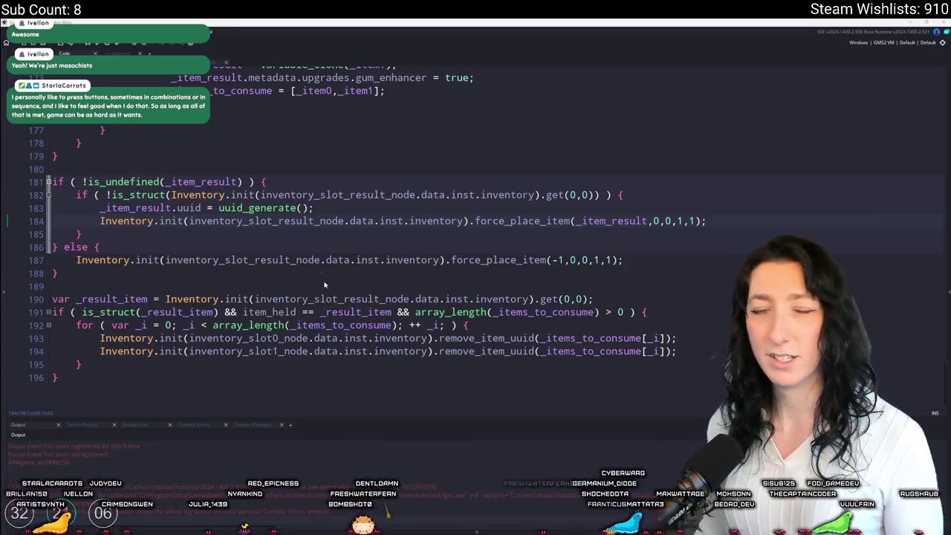
Step: Place the edit point at the end of line 183, then move up to line 174
click(729, 208)
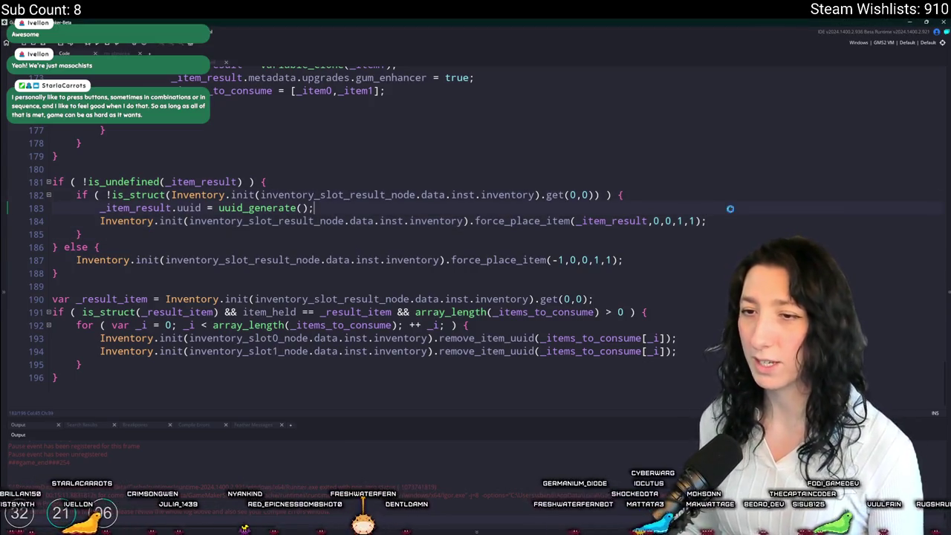
scroll(494, 298, up, 1)
scroll(490, 296, up, 4)
key(Up)
key(Up)
key(Up)
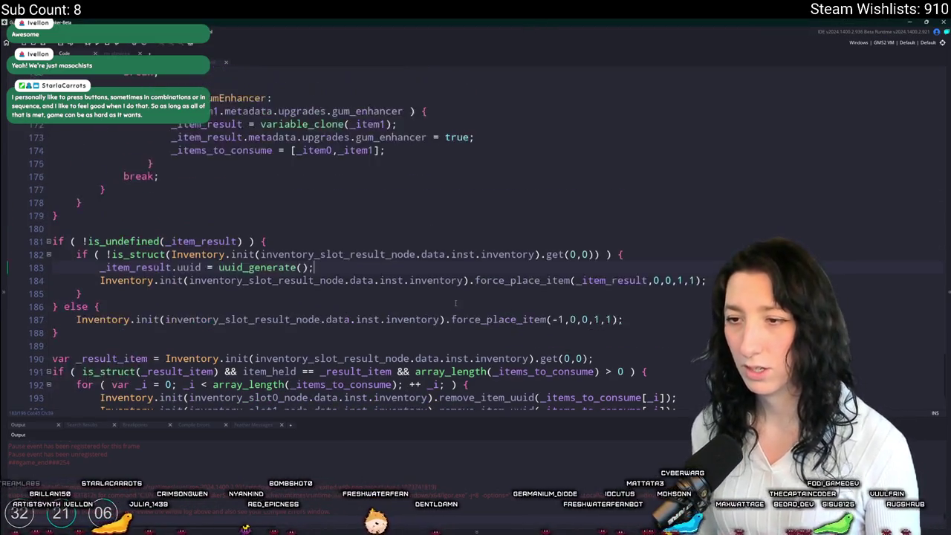
scroll(530, 243, up, 9)
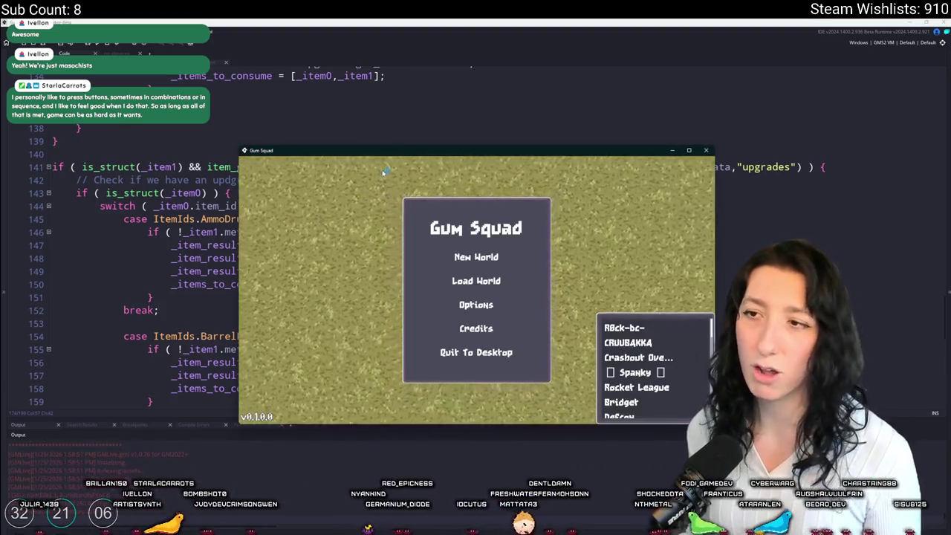
Step: Move and maximize the game window, start a New World, and create a lobby
drag(385, 147, 411, 4)
click(476, 212)
click(484, 390)
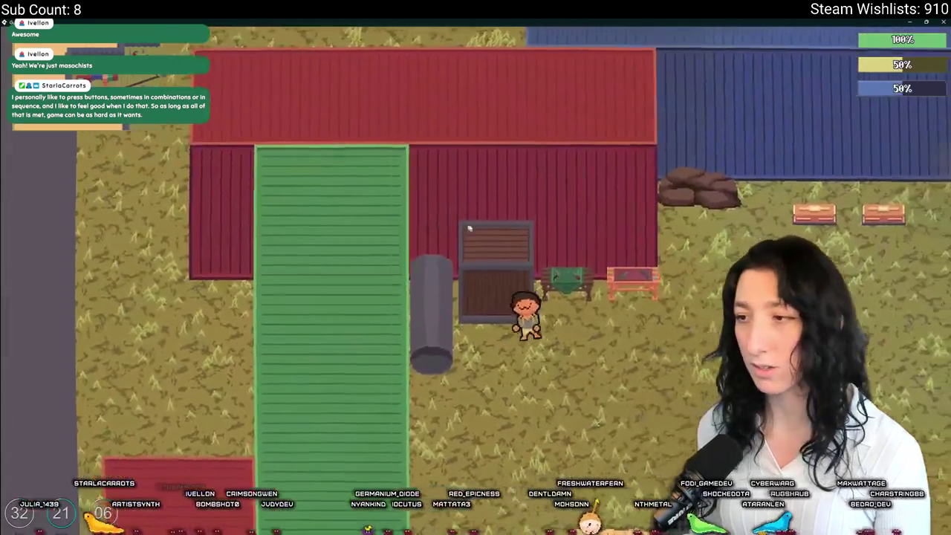
Step: Craft an upgraded Makeshift Pistol from the pistol and gum ball, swapping out the Barrel Extender
key(Tab)
click(242, 318)
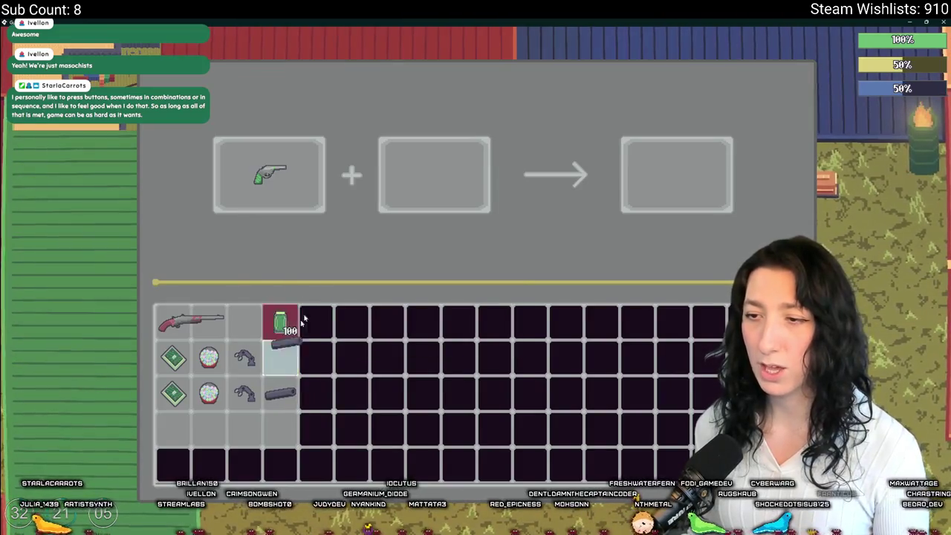
click(279, 364)
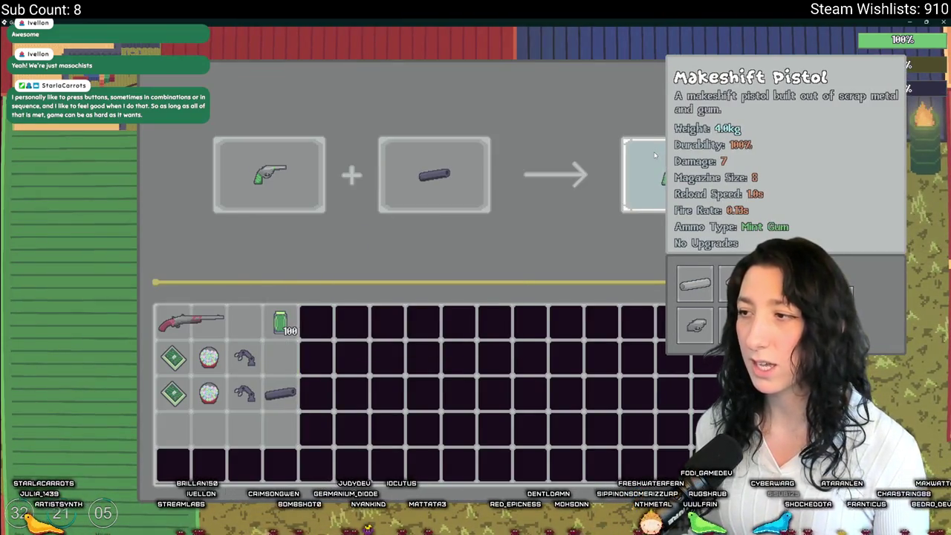
mouse_move(435, 175)
mouse_down()
mouse_move(352, 292)
mouse_move(279, 358)
mouse_up()
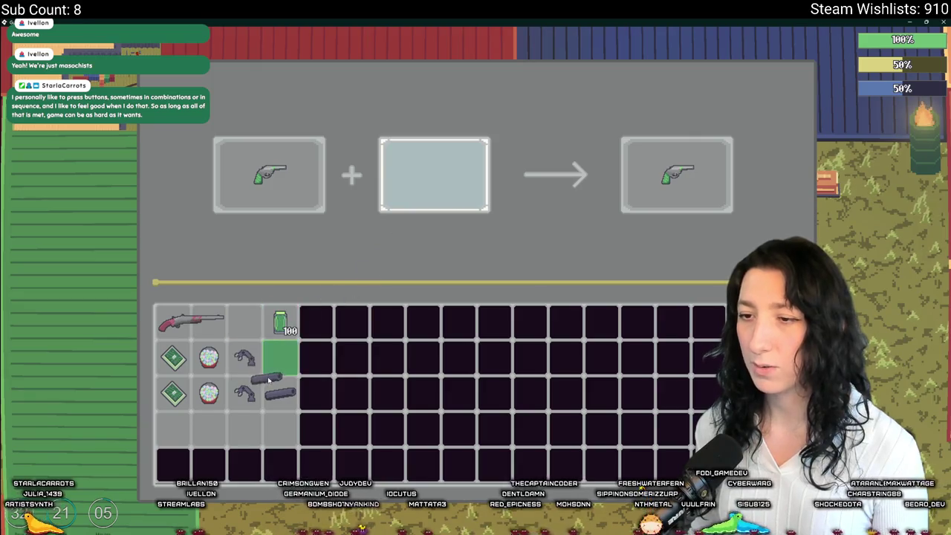
click(208, 358)
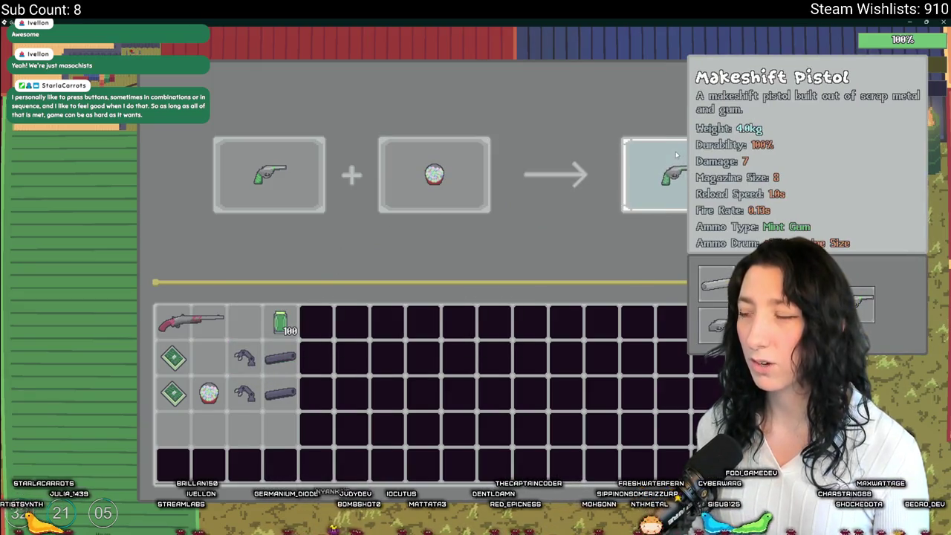
click(676, 156)
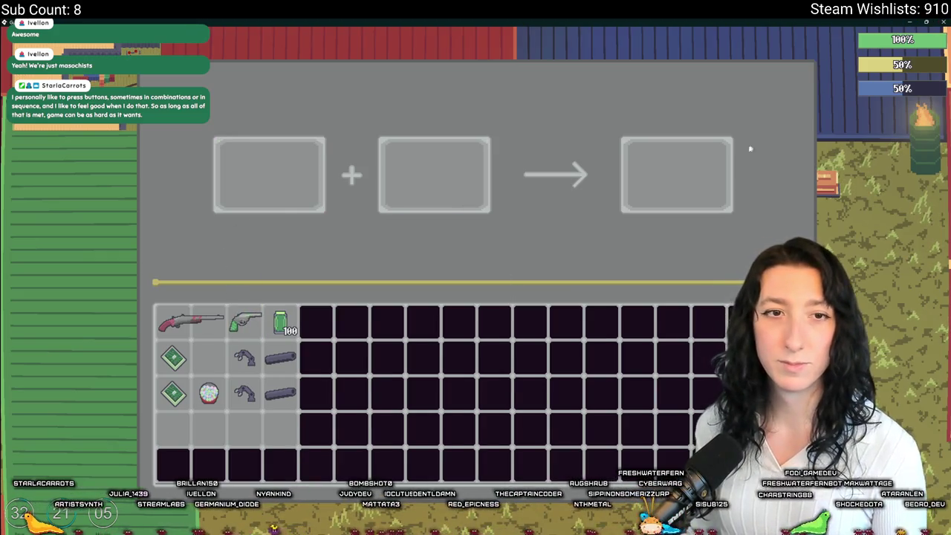
key(alt+Tab)
Step: Review the result-slot checks on lines 181–191 and copy the line 182 condition
scroll(468, 257, up, 2)
scroll(468, 257, down, 10)
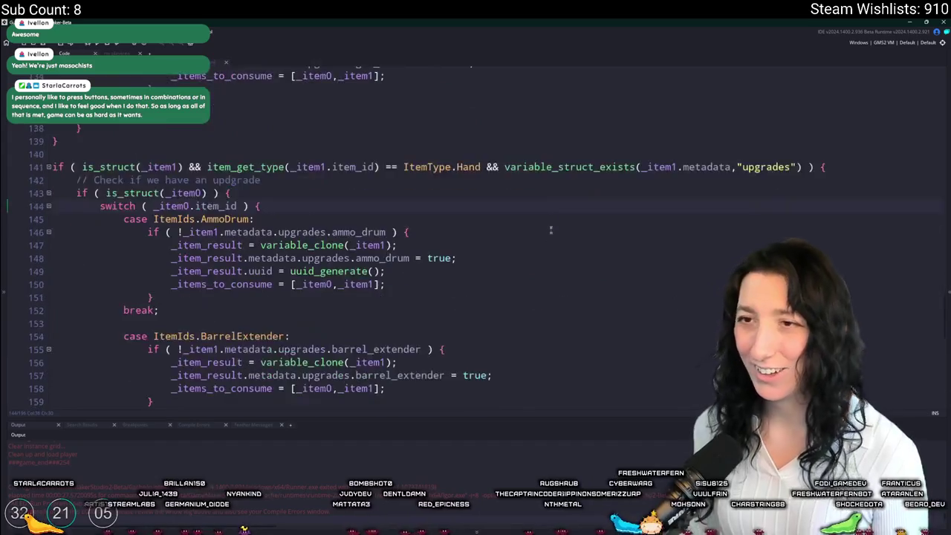
scroll(468, 257, down, 5)
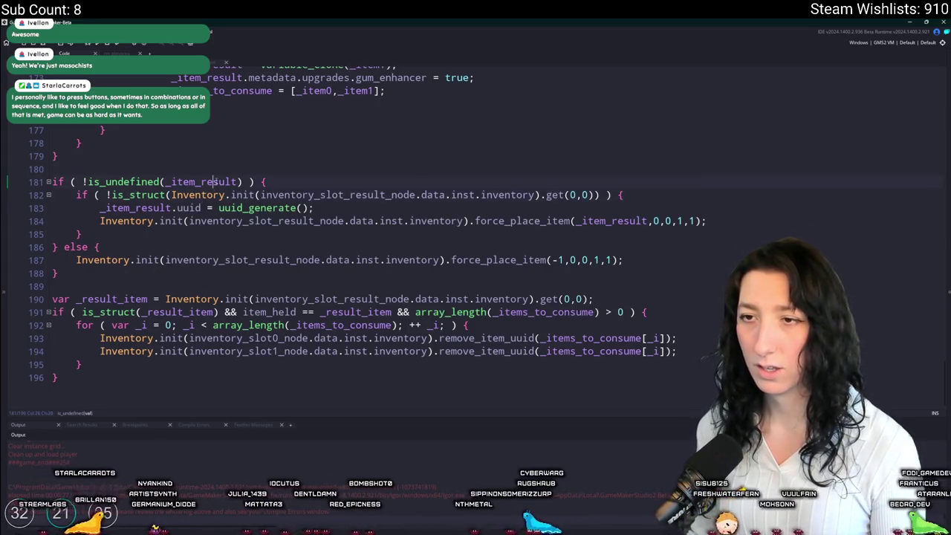
click(241, 181)
key(Down)
key(Down)
key(Down)
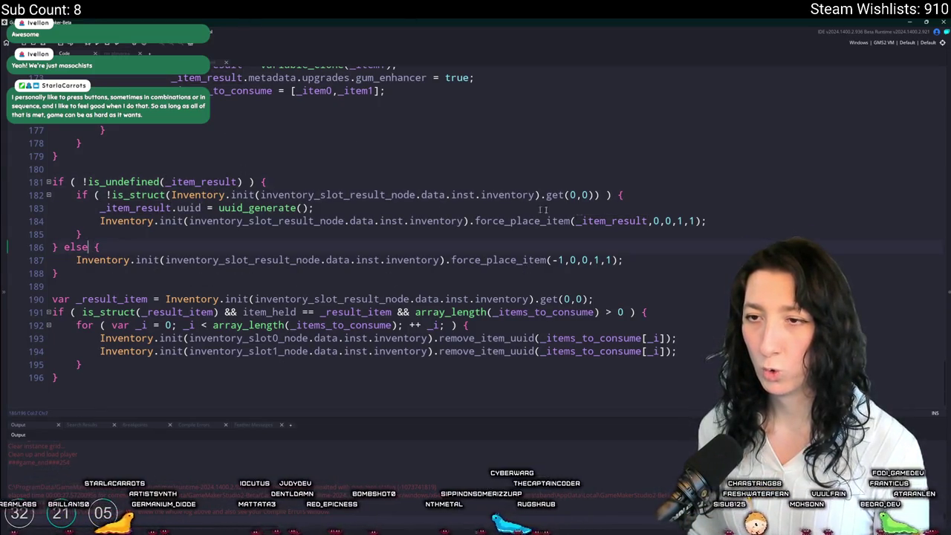
drag(628, 195, 76, 194)
key(ctrl+c)
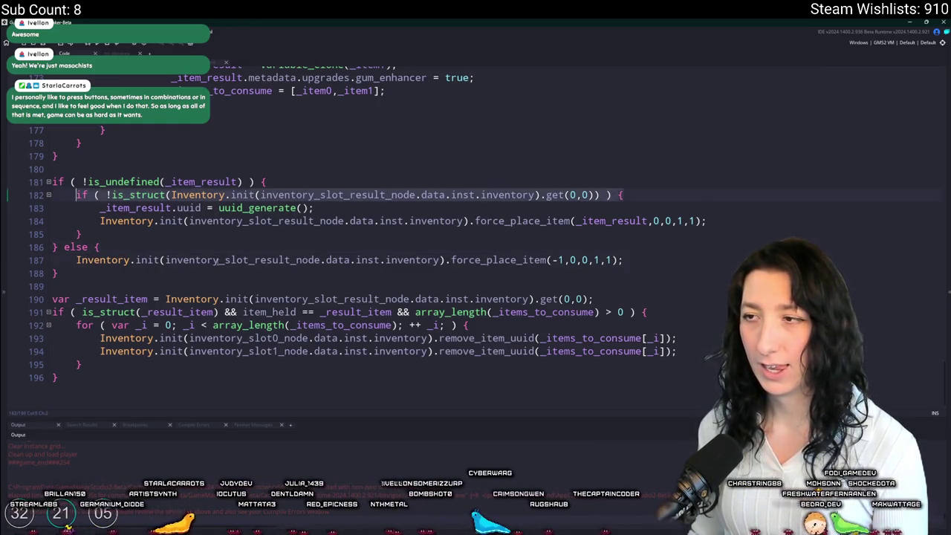
key(Down)
key(Down)
key(Down)
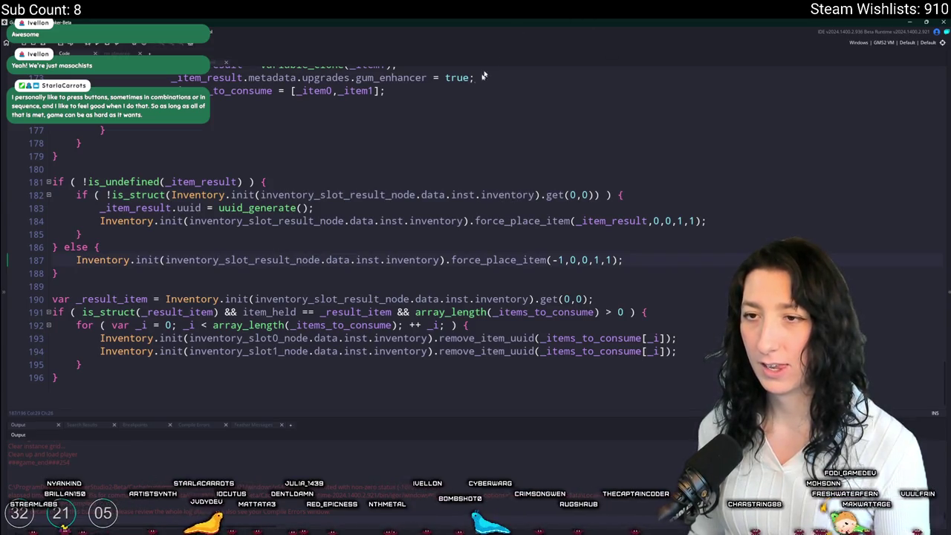
scroll(223, 272, up, 2)
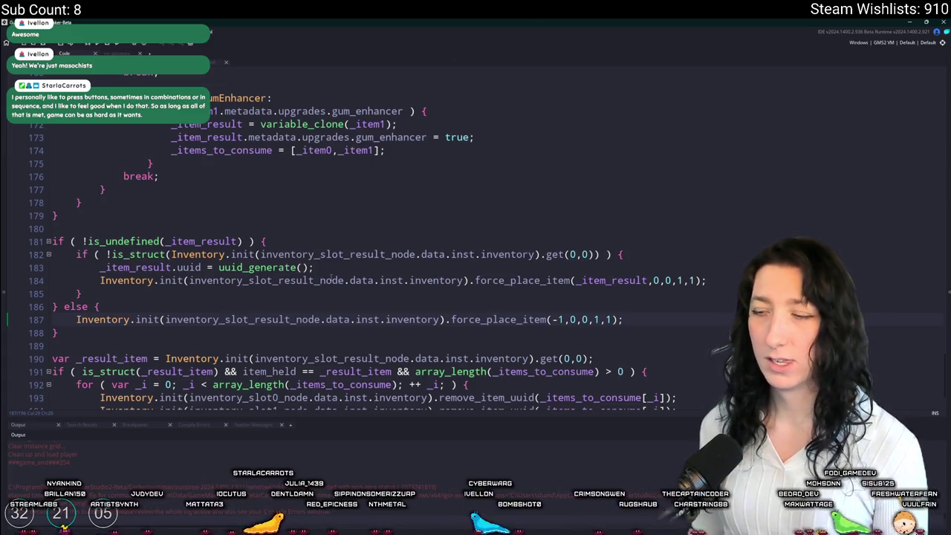
scroll(299, 280, up, 13)
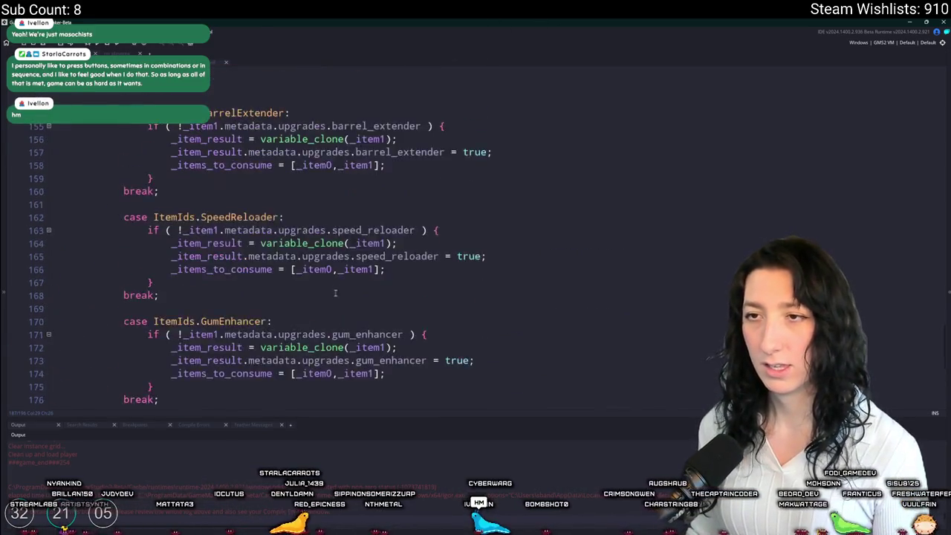
scroll(322, 293, down, 15)
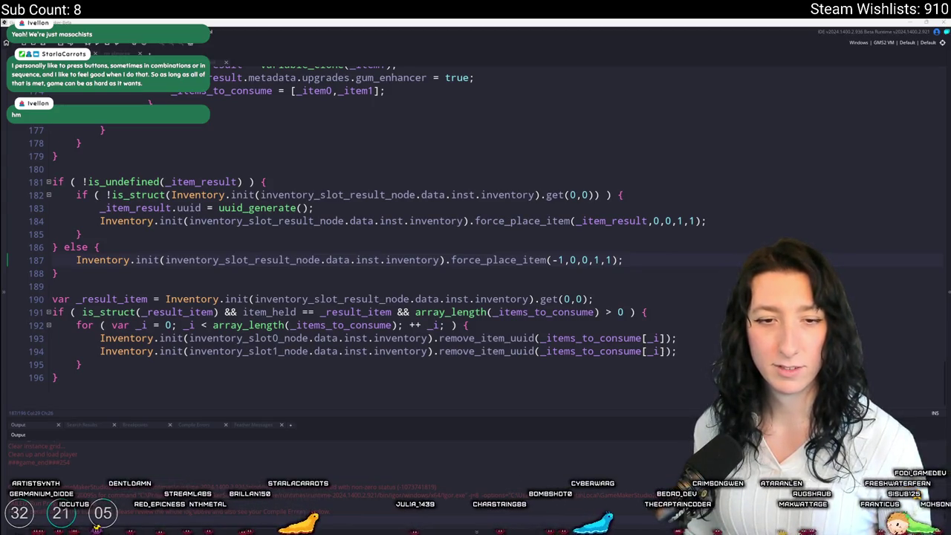
click(327, 313)
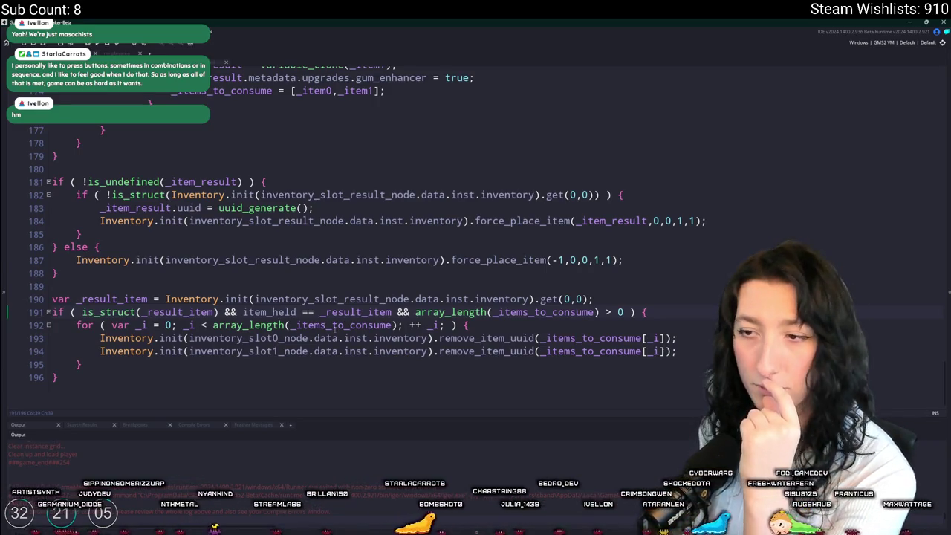
scroll(682, 308, up, 1)
Step: Turn line 186 into an else-if with the pasted !is_struct check and fix its brackets
click(681, 307)
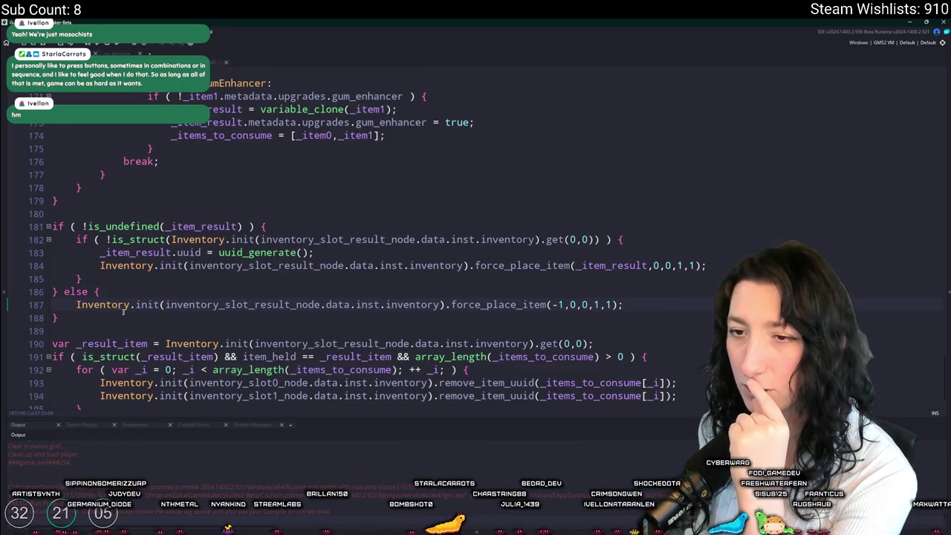
mouse_move(195, 244)
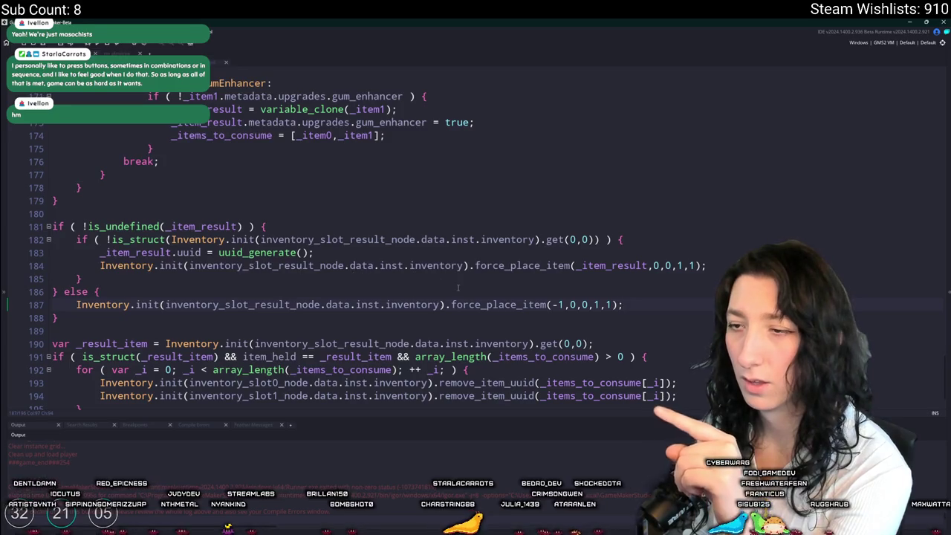
click(632, 241)
click(91, 291)
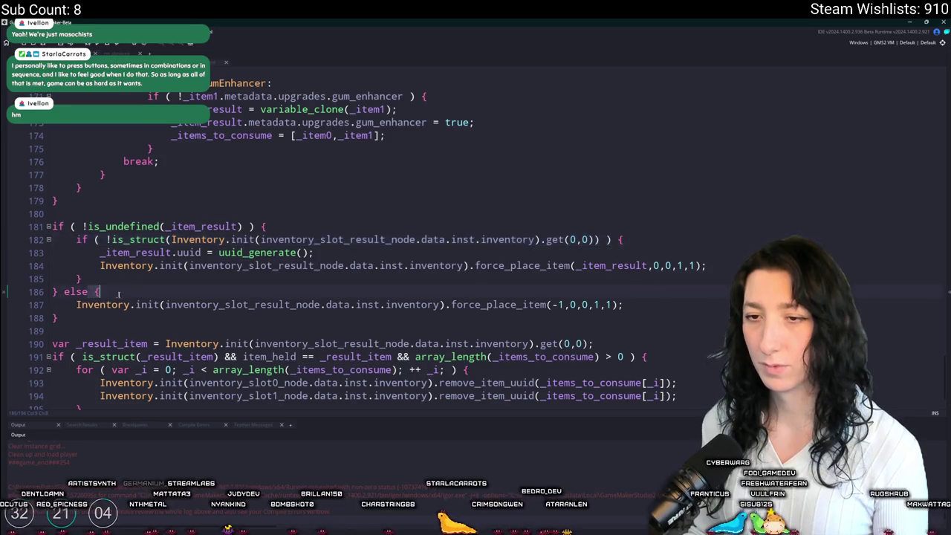
key(ctrl+v)
click(617, 291)
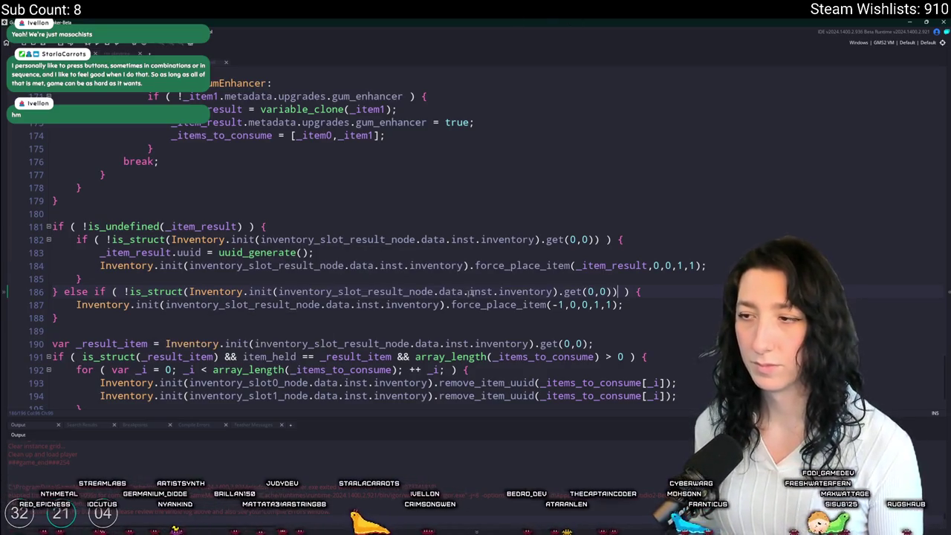
click(704, 299)
Step: Build and run the game with F5
key(F5)
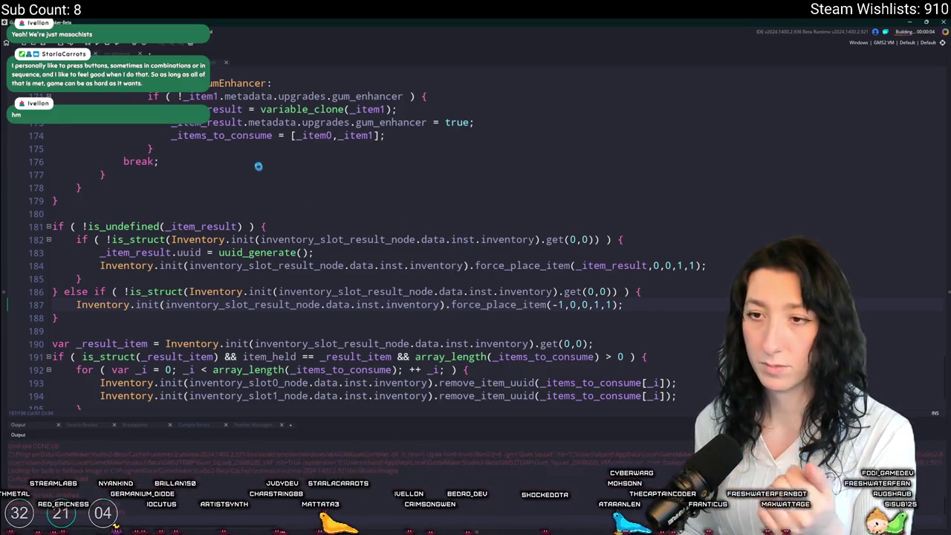
scroll(277, 174, down, 1)
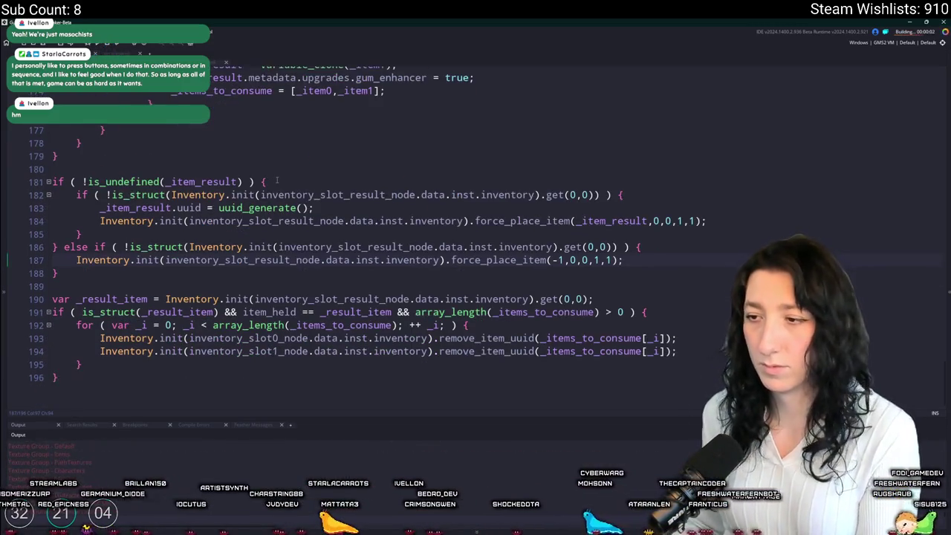
scroll(277, 174, up, 4)
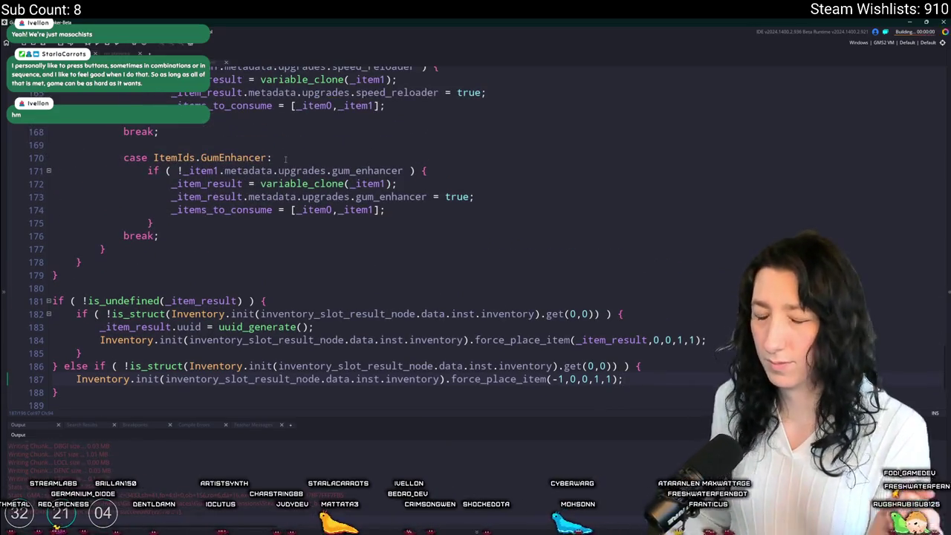
scroll(284, 158, down, 4)
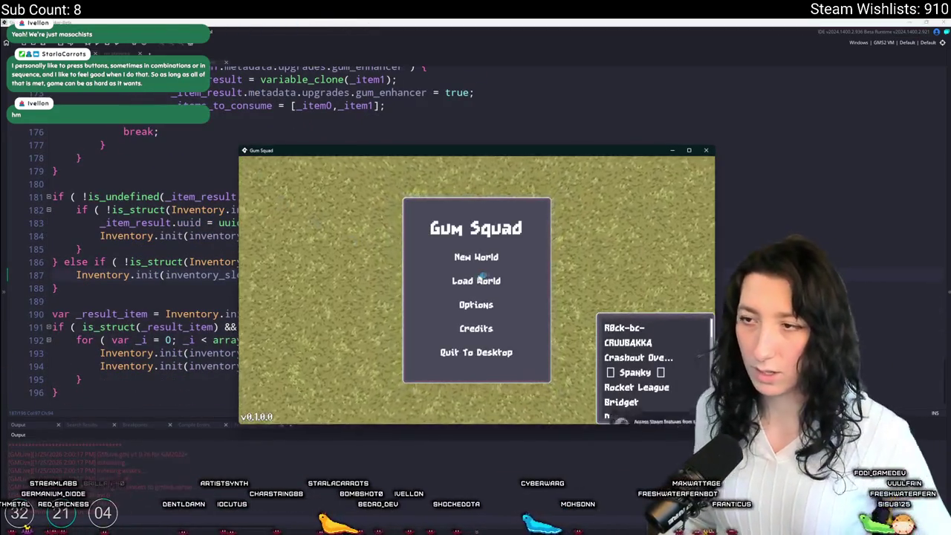
Step: Start a new world via Create Lobby and walk the player to the crafting bench
click(476, 257)
click(476, 346)
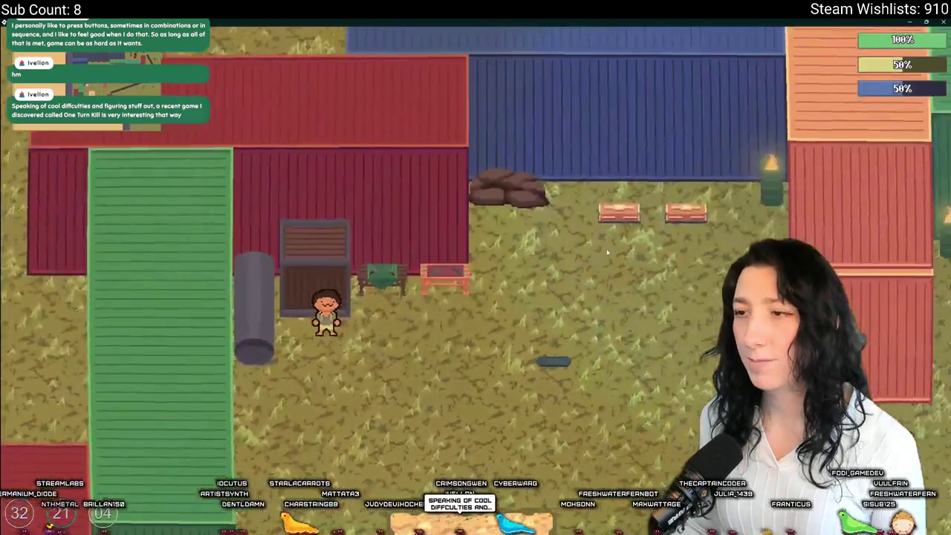
key(d)
Step: Craft the gum-enhanced Makeshift Pistol and move it into the inventory
key(Tab)
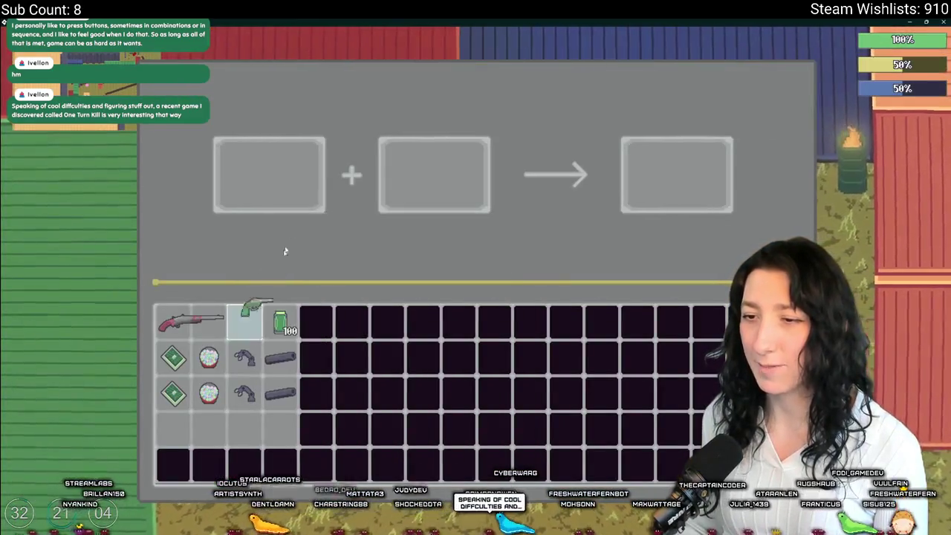
click(247, 321)
click(669, 179)
click(669, 182)
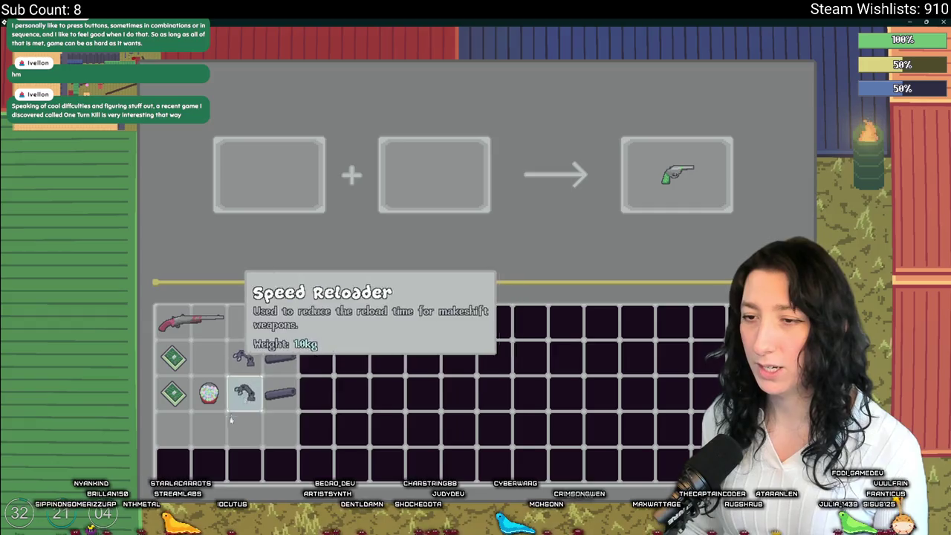
mouse_move(672, 179)
mouse_down()
mouse_move(275, 185)
mouse_move(239, 329)
mouse_move(253, 186)
mouse_move(264, 179)
mouse_up()
Step: Pair the crafted pistol with a Speed Reloader to preview a further upgrade
mouse_move(173, 393)
mouse_down()
mouse_move(149, 389)
mouse_move(434, 186)
mouse_up()
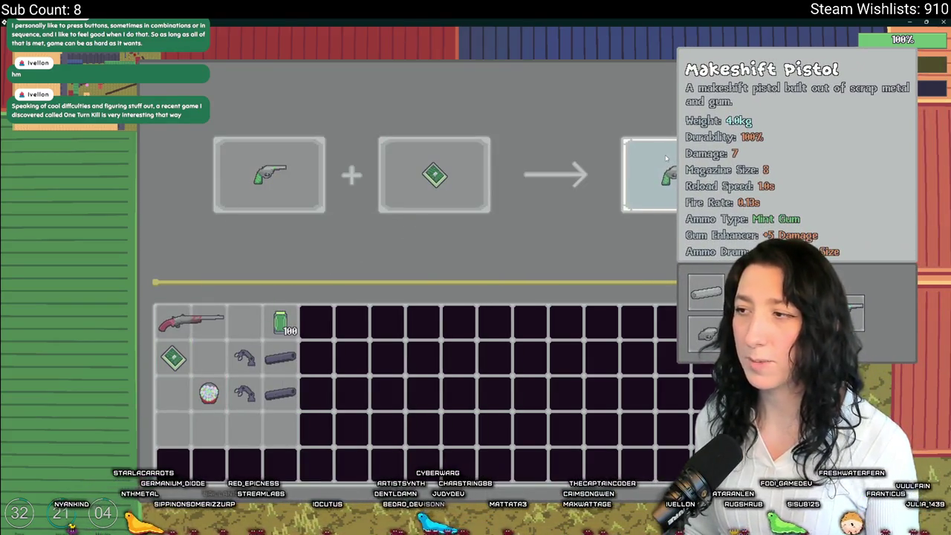
mouse_move(666, 157)
mouse_down()
mouse_move(668, 172)
mouse_move(382, 228)
mouse_move(269, 178)
mouse_up()
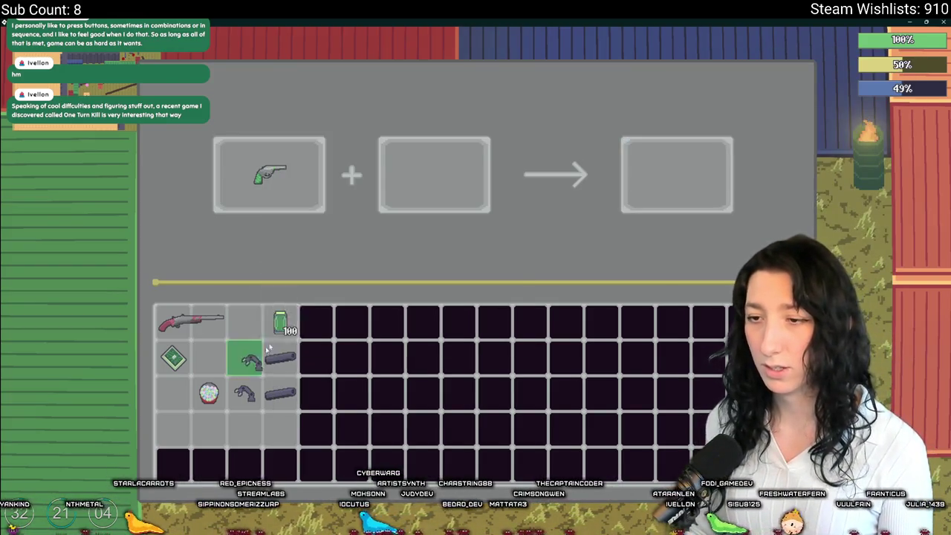
drag(251, 361, 434, 178)
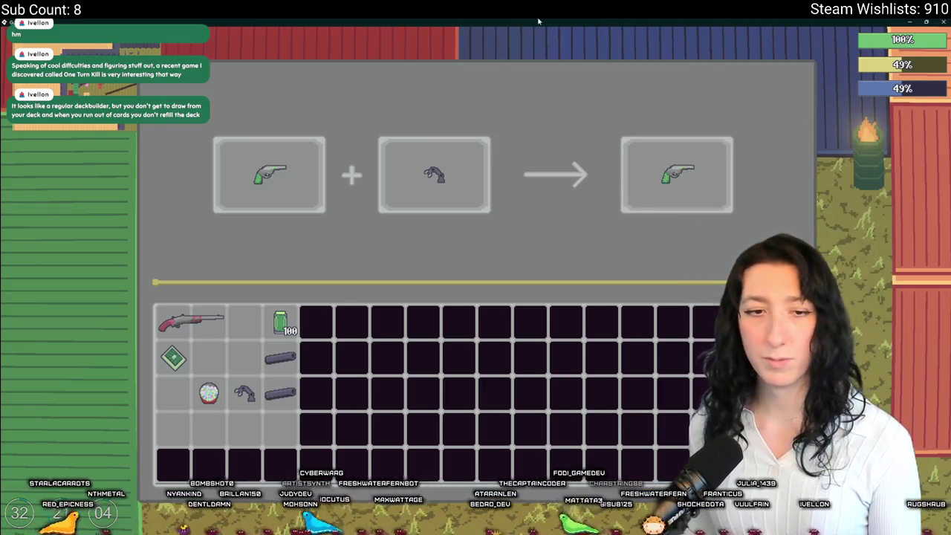
key(alt+Tab)
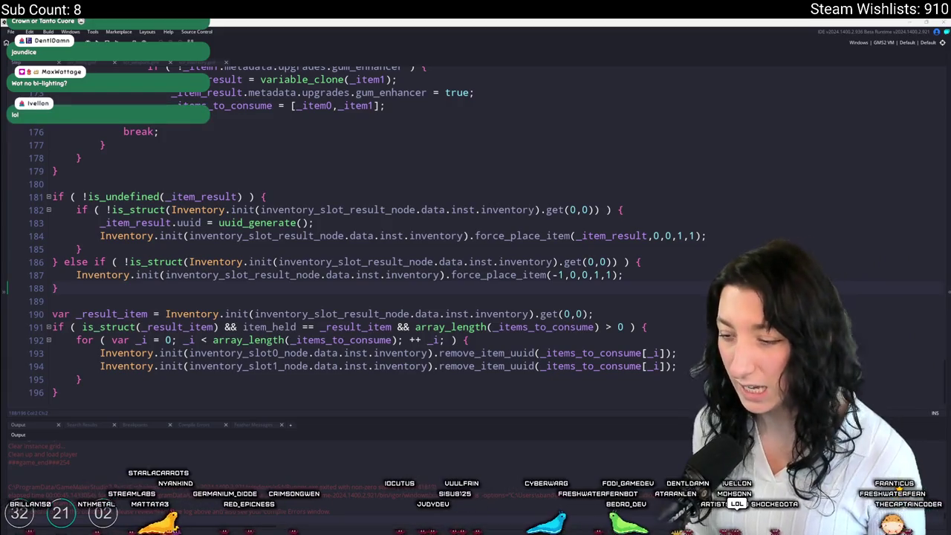
Step: Create a new 512×512 sprite from the File menu
click(466, 481)
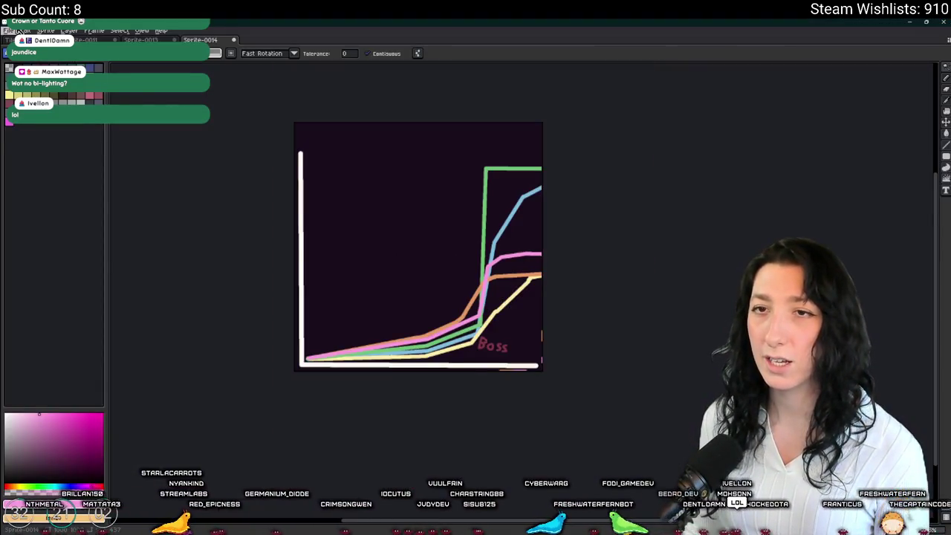
click(22, 30)
click(12, 42)
text(512)
key(Tab)
text(512)
key(Return)
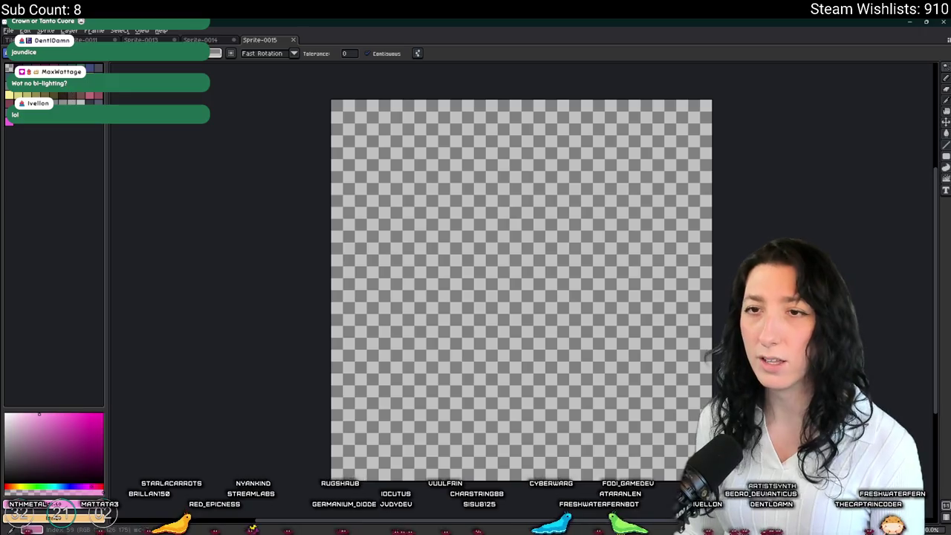
Step: Fill the canvas dark purple, then draw a white freehand loop with a dot inside
click(482, 222)
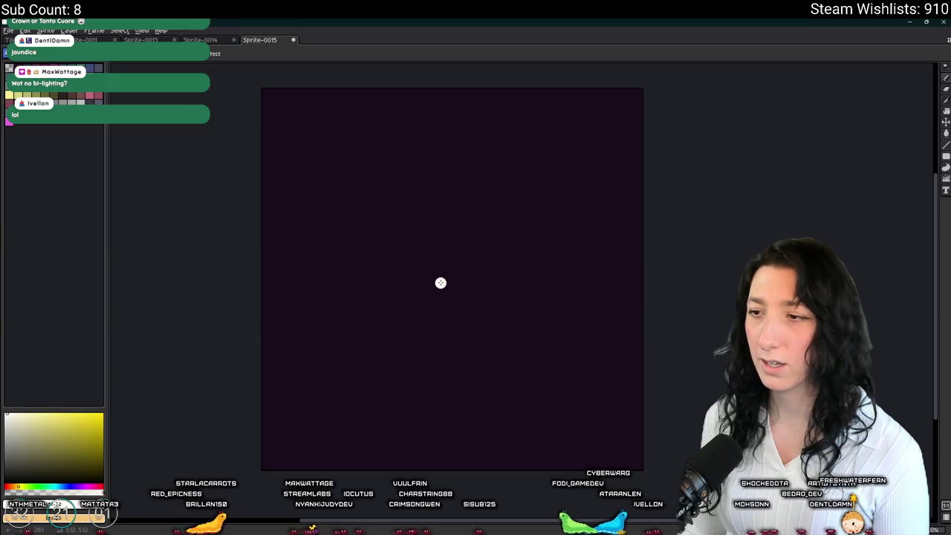
scroll(449, 280, up, 2)
scroll(449, 280, down, 2)
mouse_move(468, 272)
mouse_down()
mouse_move(427, 268)
mouse_move(467, 266)
mouse_move(449, 254)
mouse_up()
scroll(449, 254, up, 2)
click(443, 332)
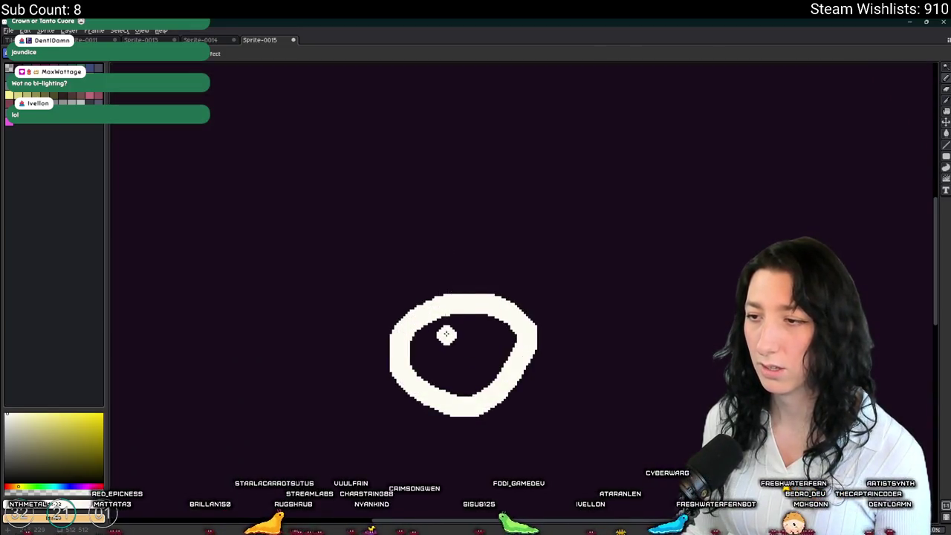